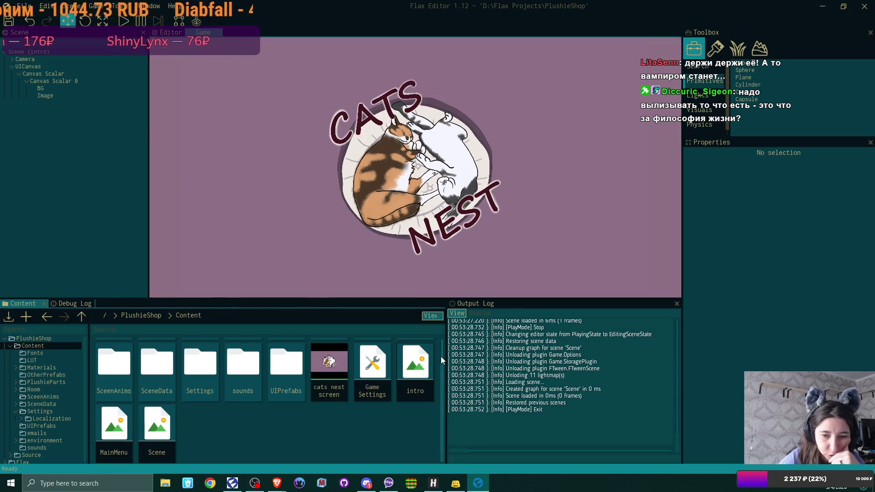
Load the PlushieShop shop room scene and switch to its editable Editor view.
double_click(163, 424)
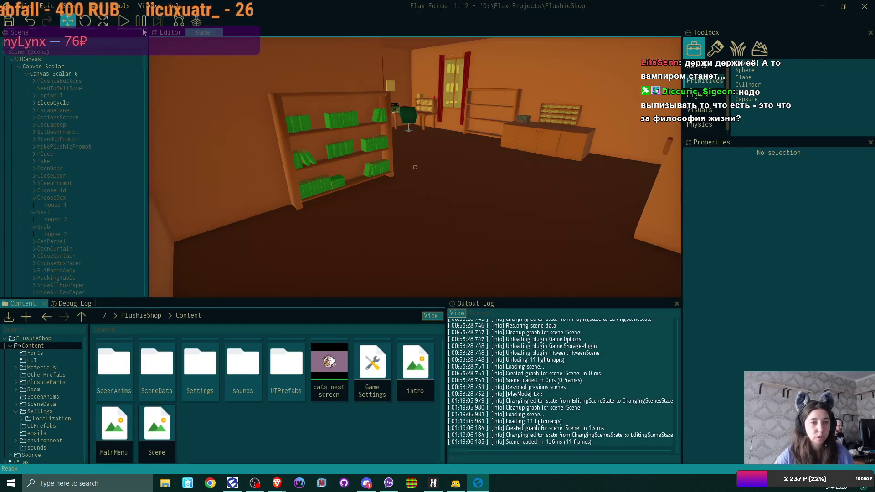
click(171, 33)
Turn the viewport camera from the bookshelf toward the window wall.
mouse_move(350, 159)
mouse_down()
mouse_move(153, 221)
mouse_move(436, 112)
mouse_up()
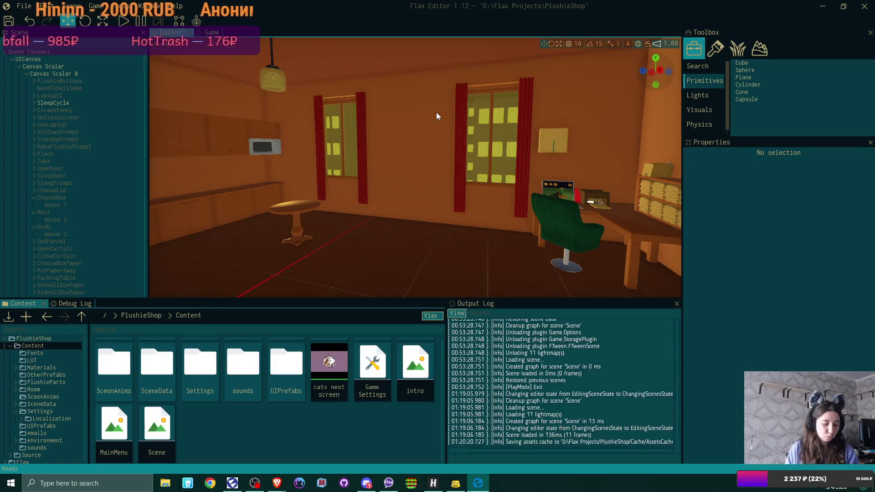
Fly the camera around the room to view the round table, window, desk, chair and laptop.
key(q)
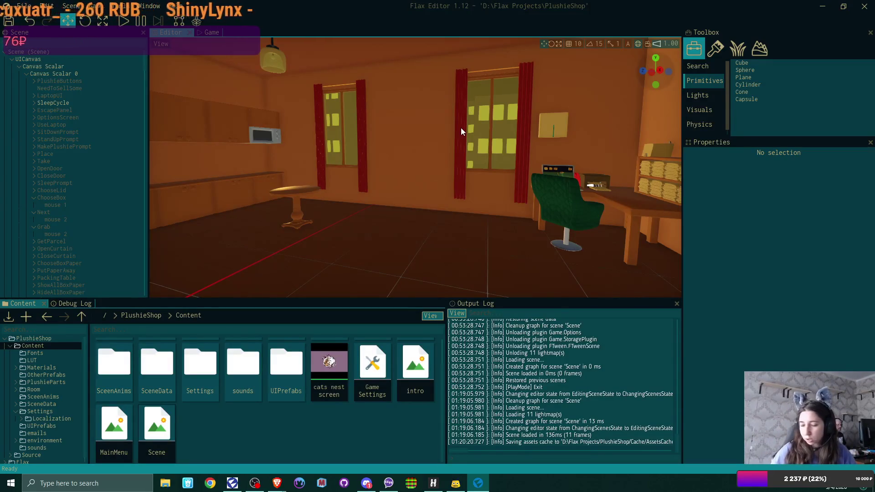
drag(411, 154, 395, 154)
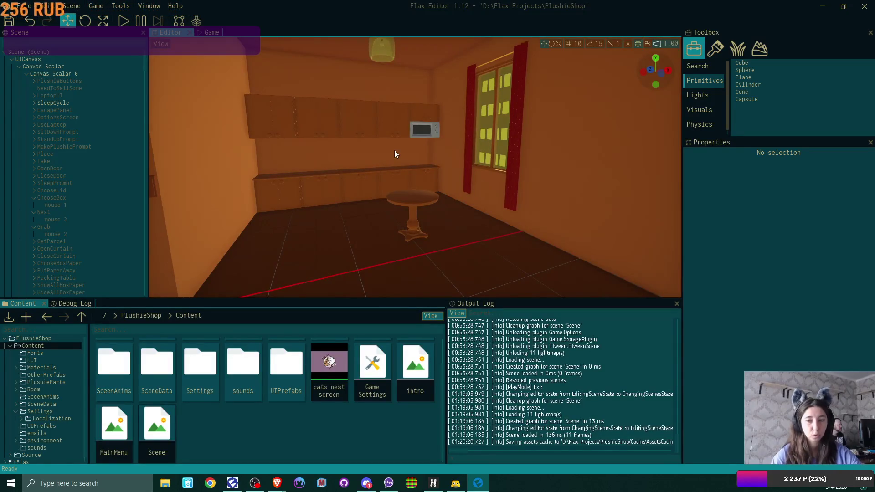
drag(455, 167, 455, 168)
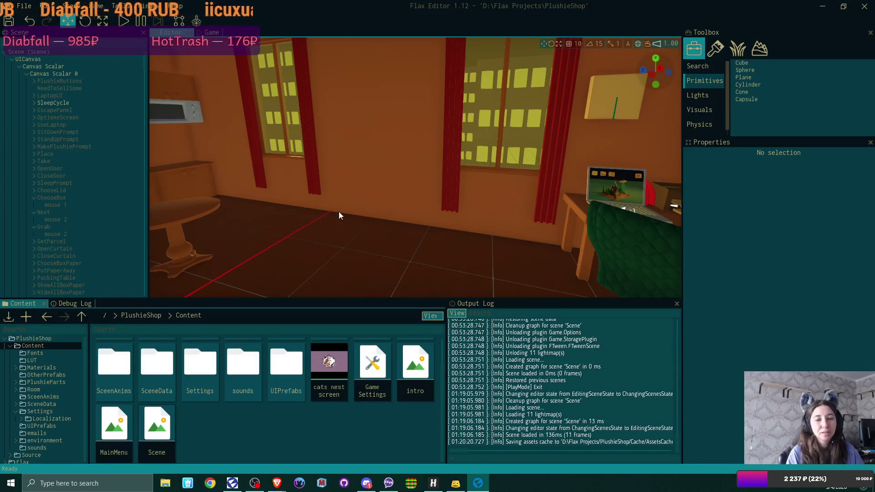
drag(328, 175, 366, 178)
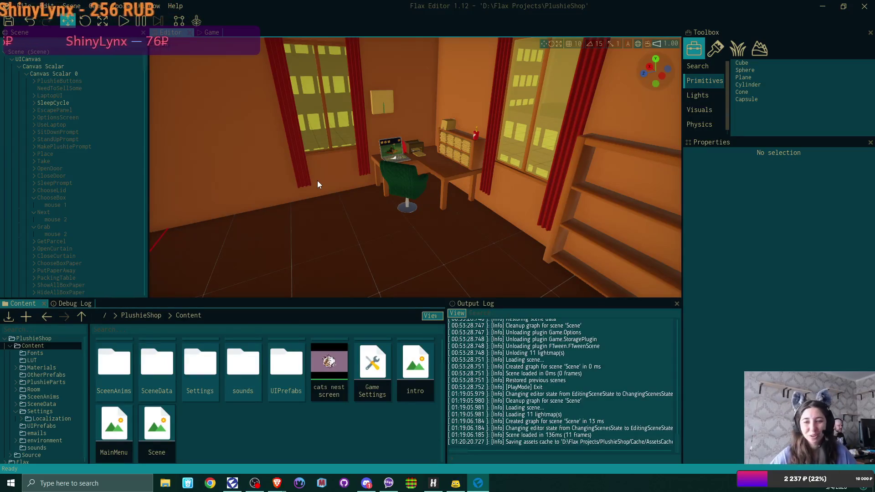
drag(300, 182, 317, 184)
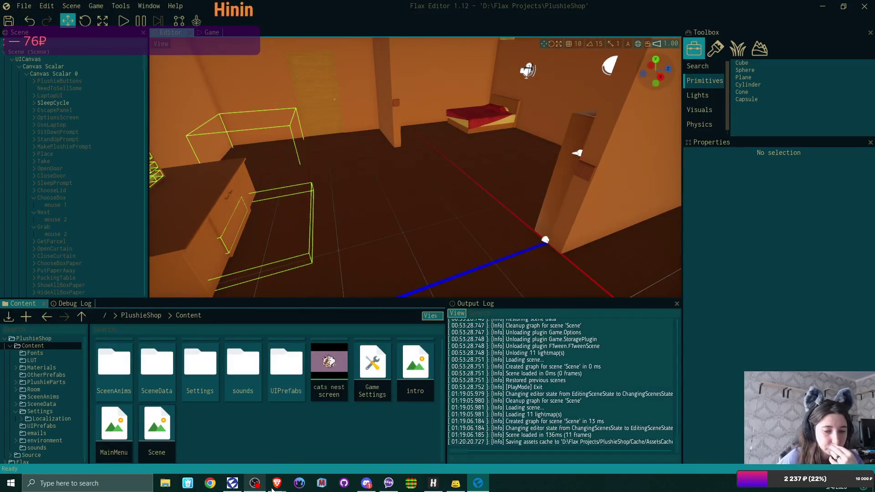
In the browser, open the World of Darkness itch.io bookmark in a new tab.
mouse_move(278, 486)
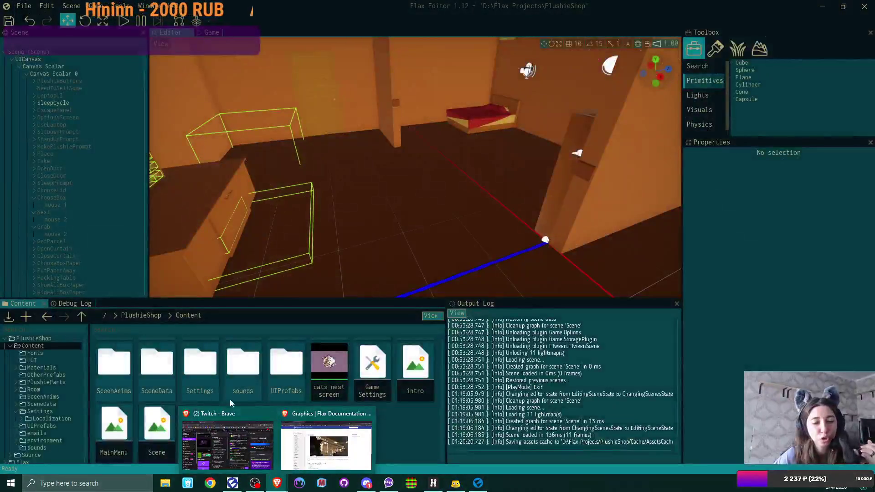
click(344, 413)
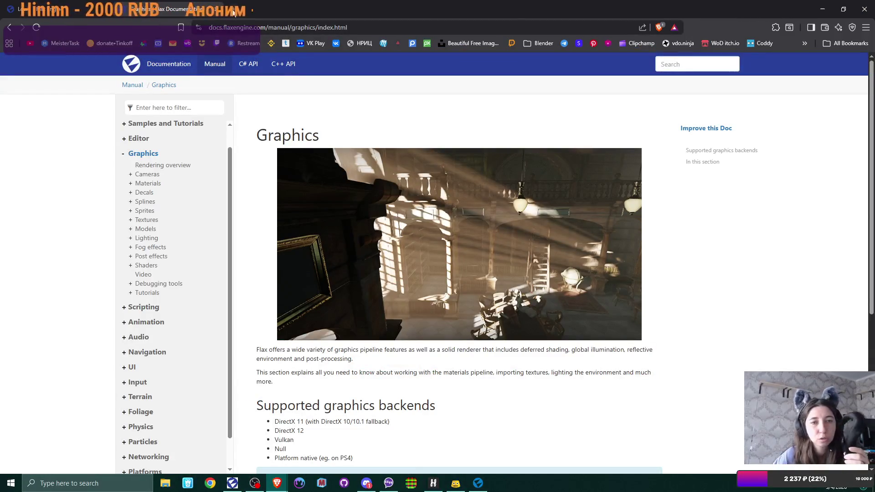
key(ctrl+t)
click(735, 43)
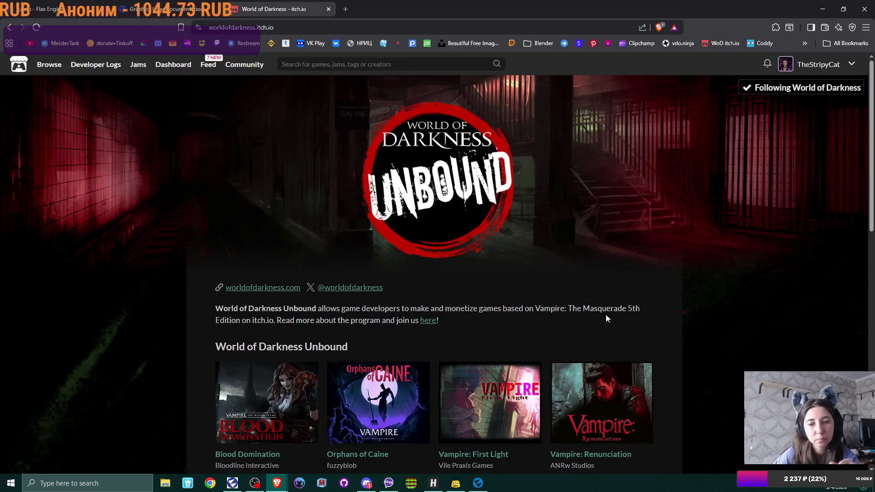
Scroll through the World of Darkness Unbound game thumbnails.
scroll(583, 236, down, 1)
scroll(582, 236, down, 1)
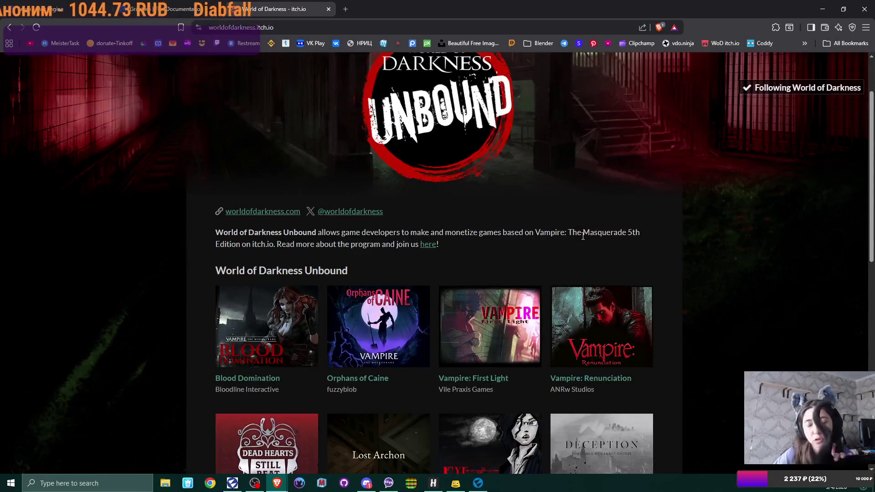
scroll(573, 237, down, 6)
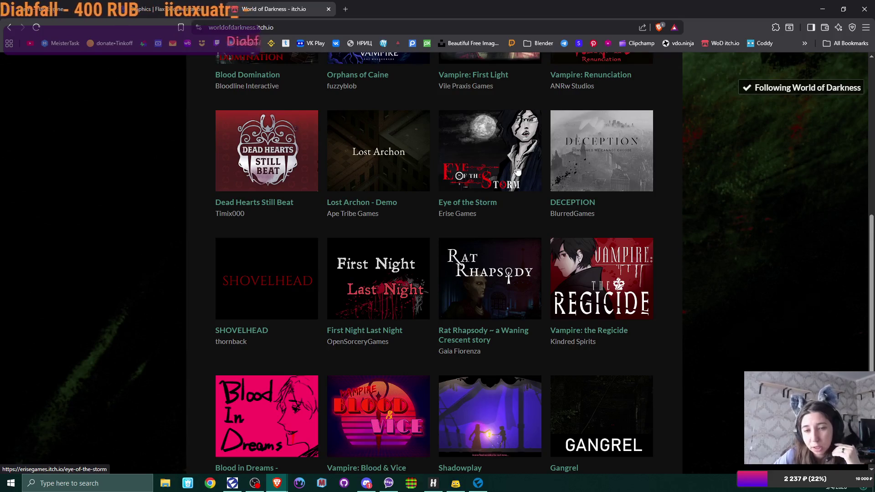
scroll(518, 170, up, 3)
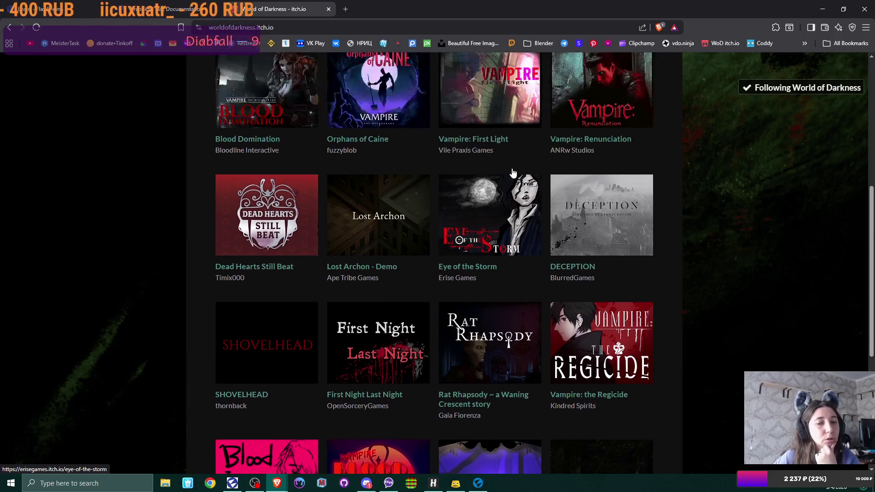
scroll(512, 172, up, 2)
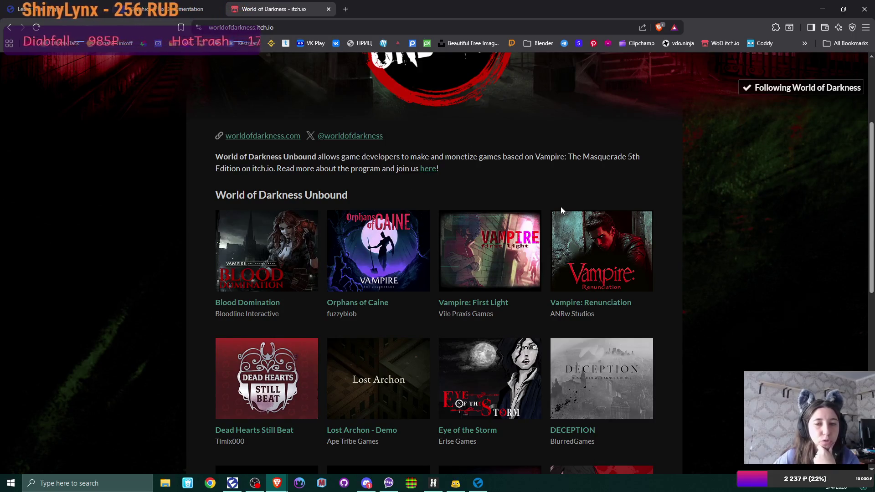
scroll(559, 204, up, 2)
scroll(558, 205, up, 2)
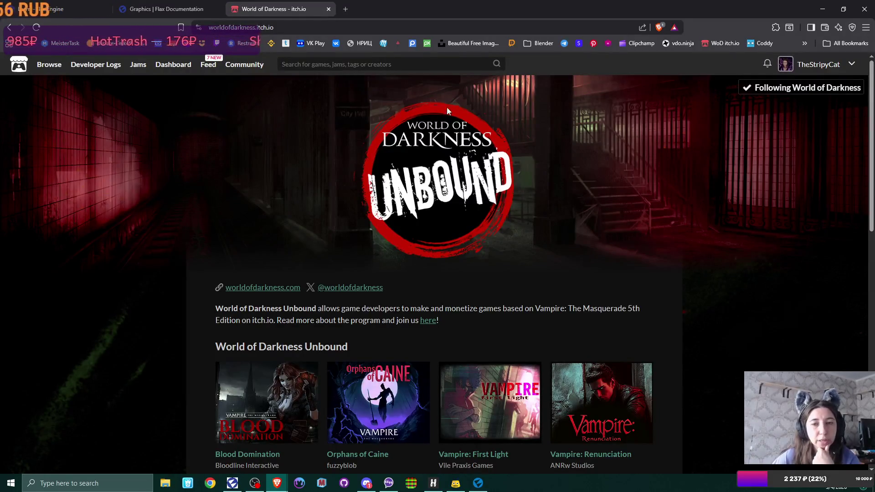
scroll(517, 200, down, 10)
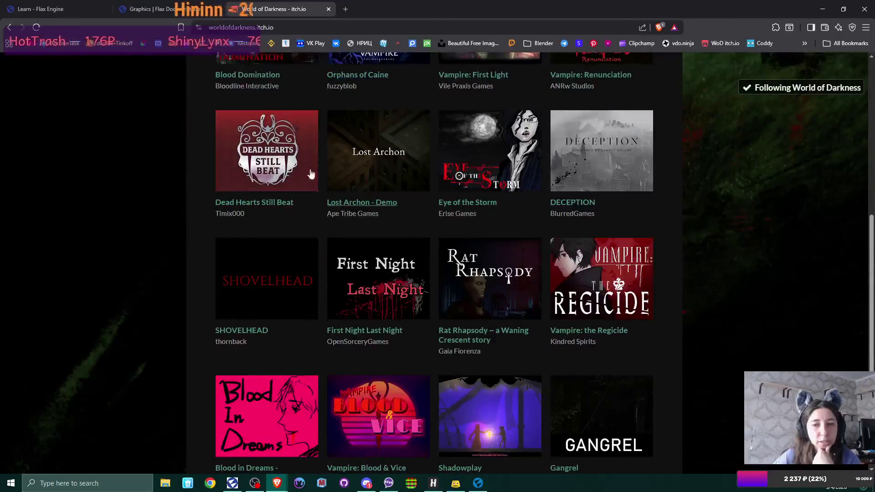
scroll(317, 298, down, 4)
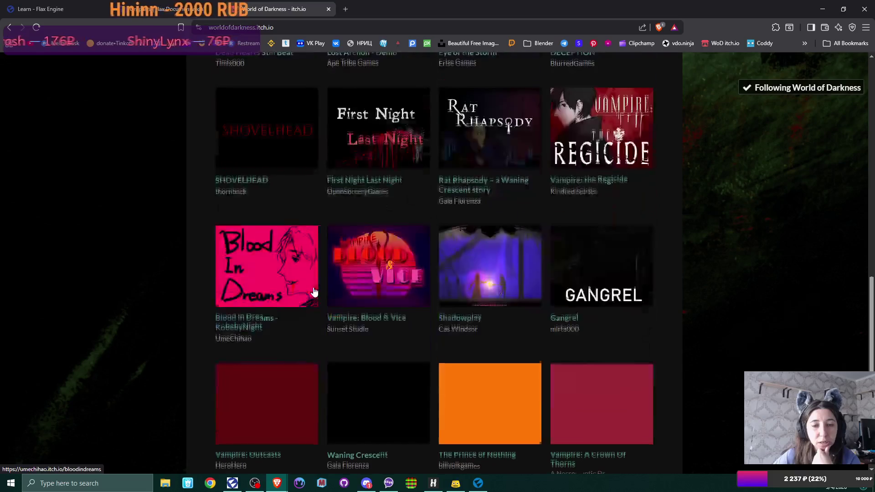
scroll(570, 281, down, 1)
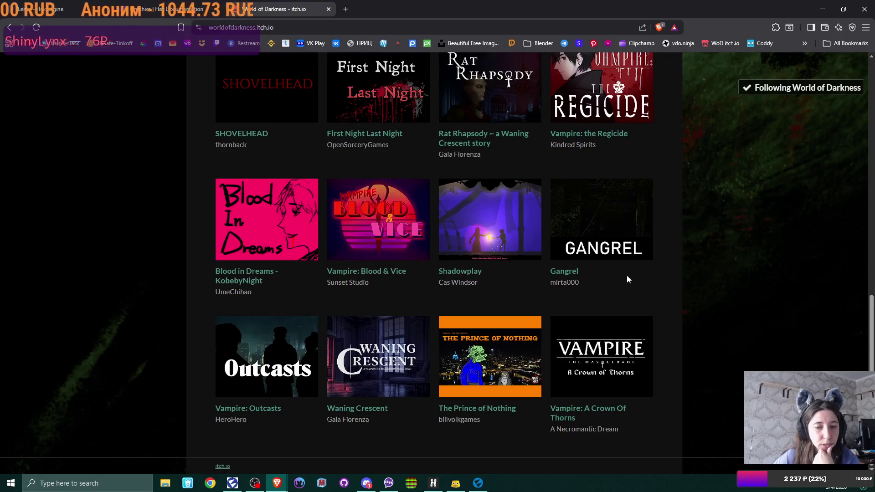
Scroll back up the grid and open the Lost Archon – Demo game page.
scroll(374, 371, up, 4)
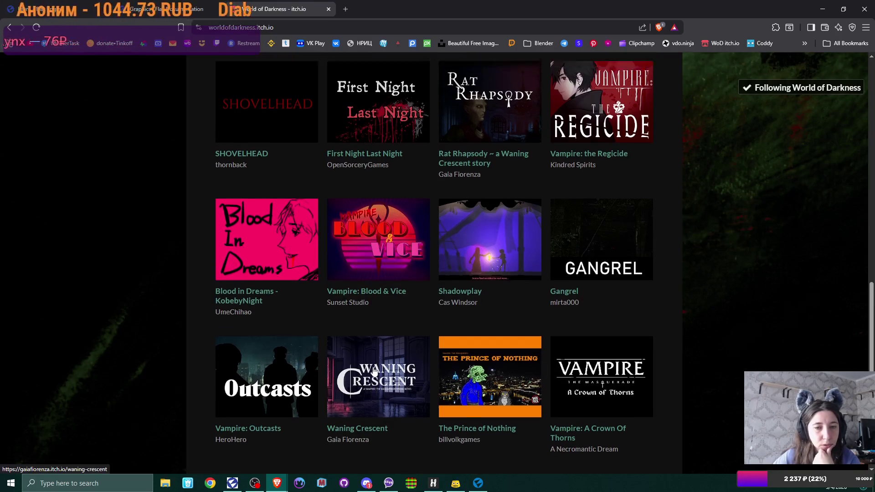
scroll(373, 372, up, 1)
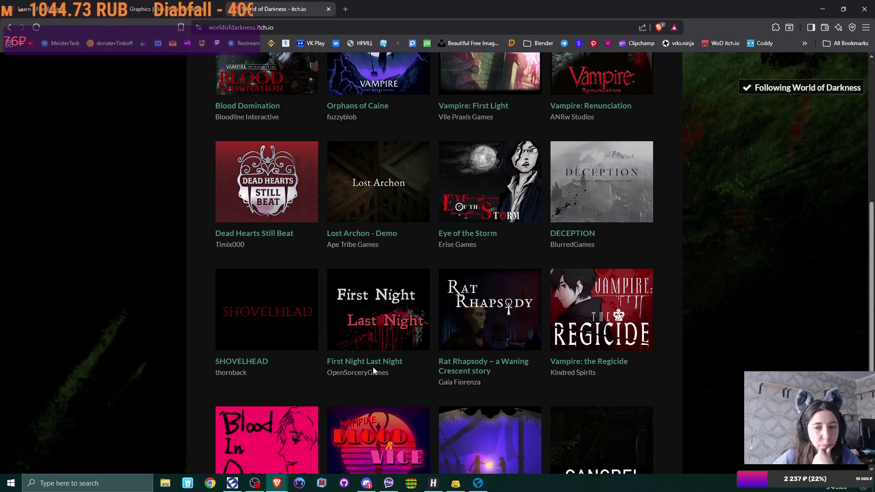
scroll(372, 370, up, 3)
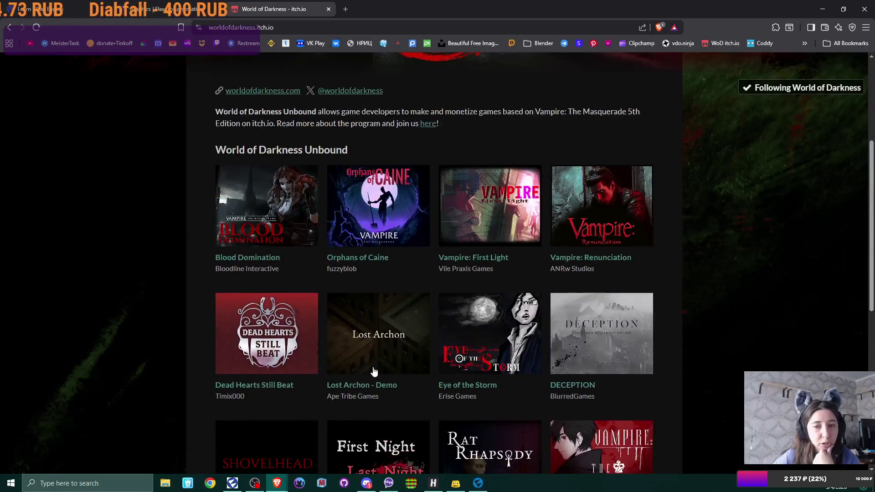
scroll(373, 370, down, 8)
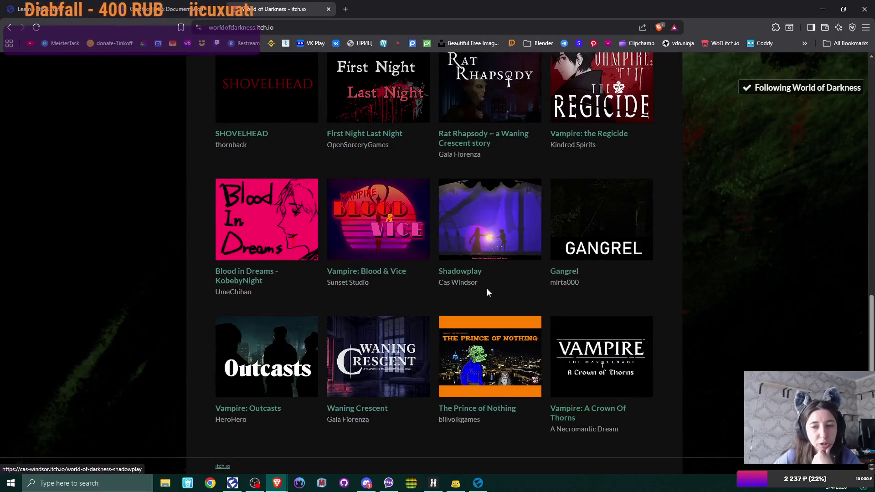
scroll(488, 290, up, 4)
scroll(488, 291, up, 3)
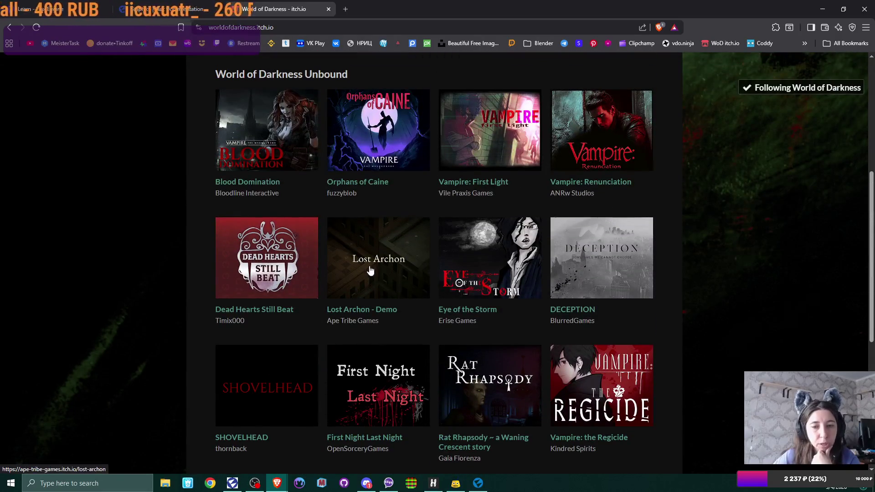
click(378, 312)
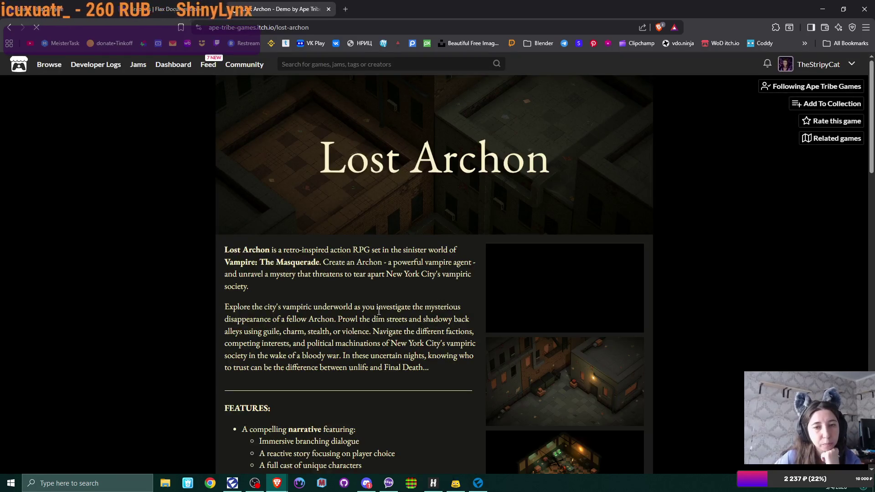
scroll(502, 255, down, 3)
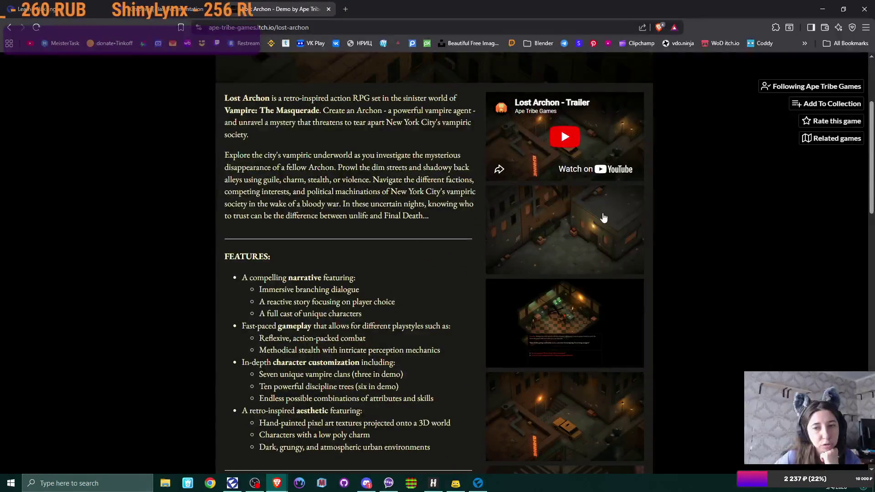
scroll(608, 213, down, 3)
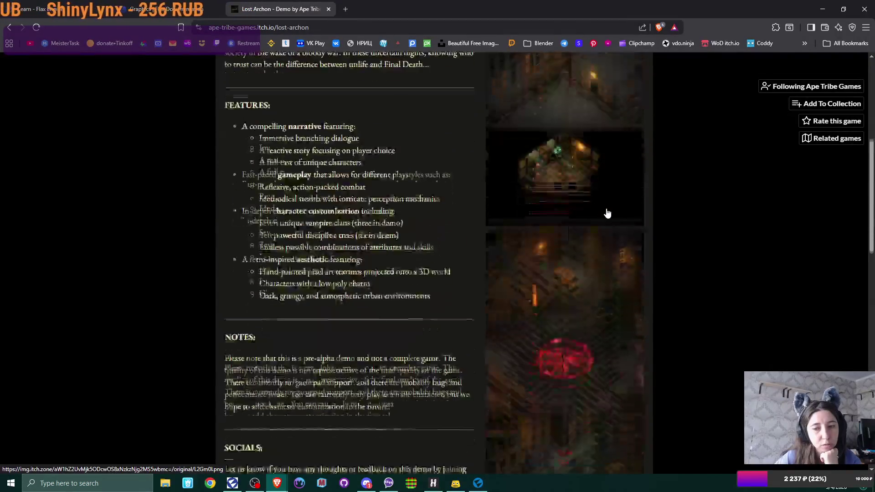
scroll(607, 213, down, 2)
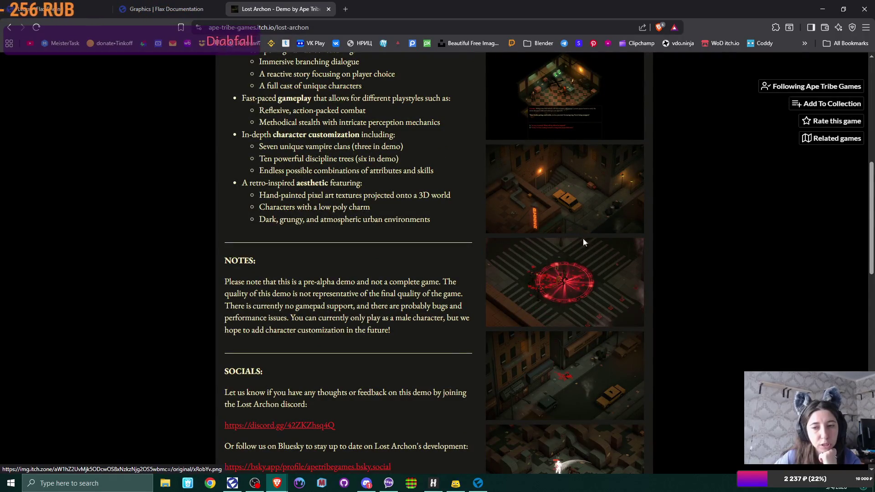
scroll(516, 269, down, 5)
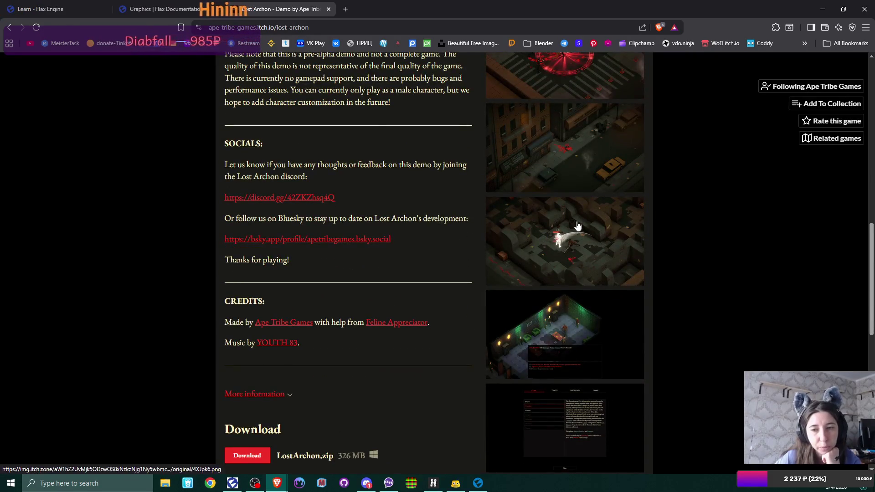
scroll(561, 205, down, 3)
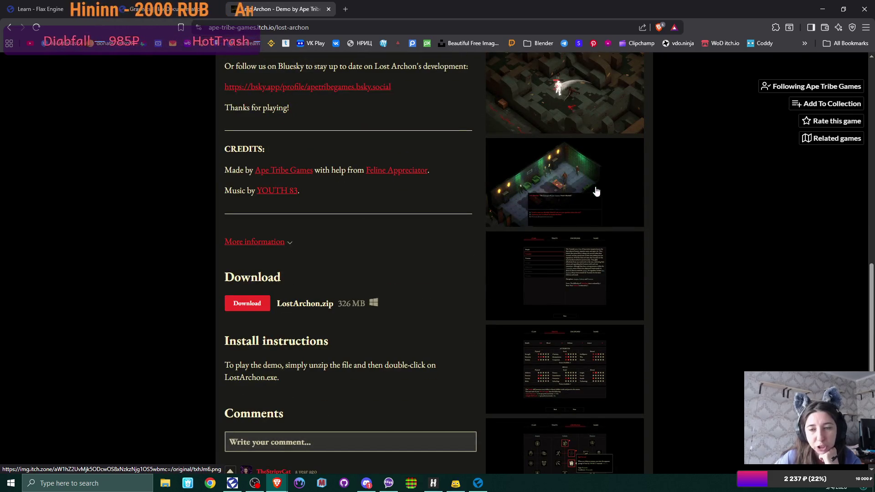
scroll(594, 244, down, 2)
scroll(593, 244, down, 2)
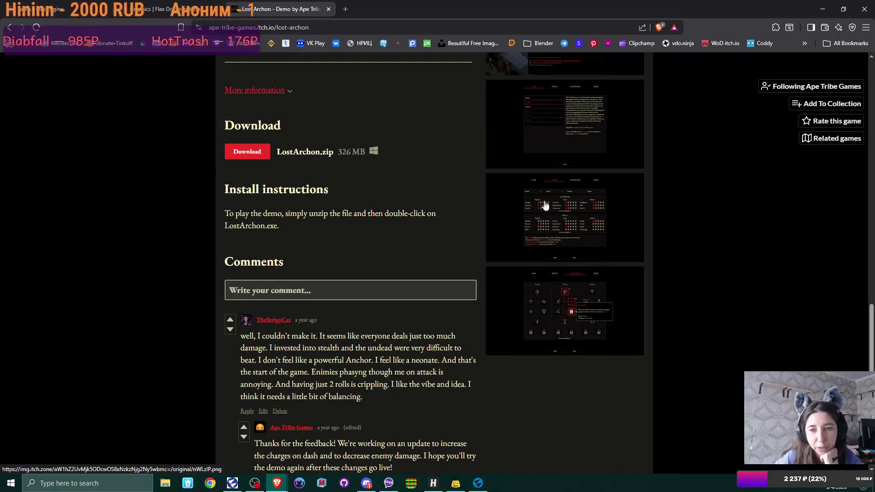
scroll(583, 260, up, 2)
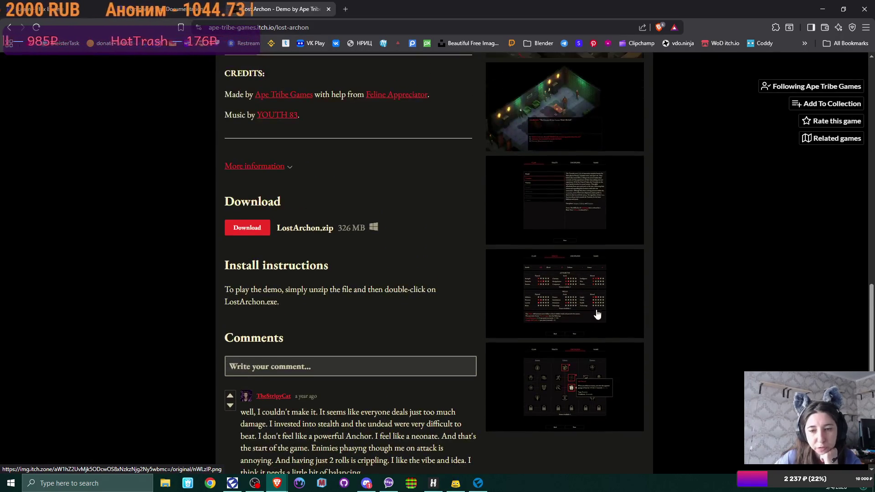
scroll(556, 260, down, 4)
scroll(556, 260, up, 15)
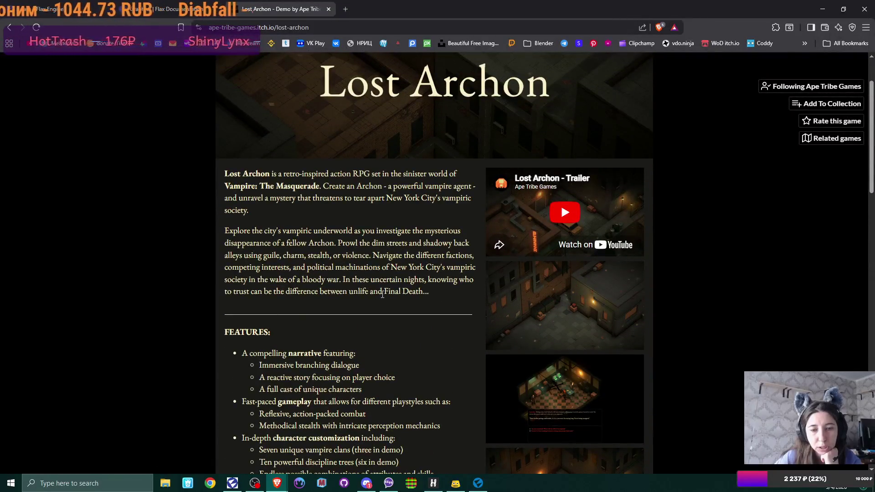
scroll(383, 294, down, 8)
scroll(382, 294, down, 14)
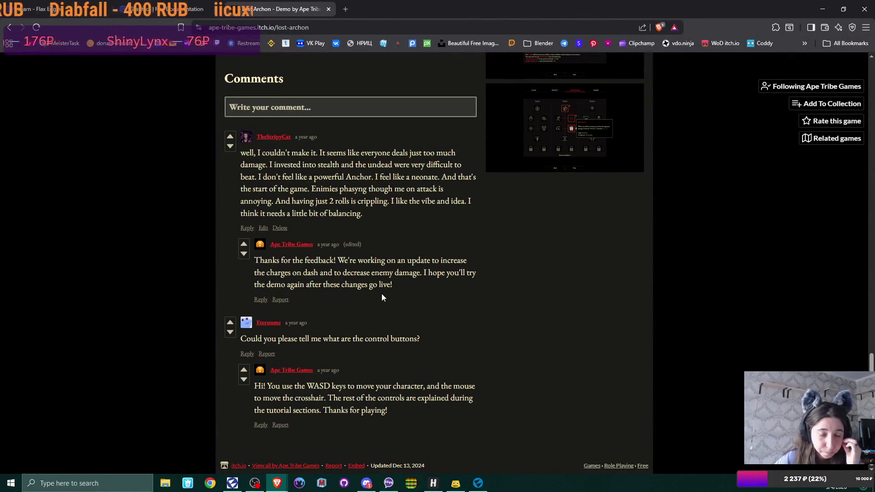
scroll(383, 294, up, 14)
scroll(381, 294, up, 12)
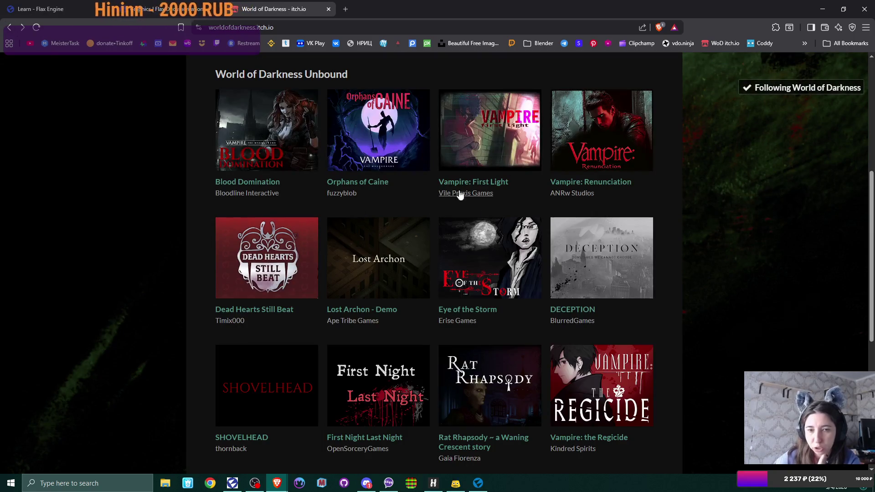
Scroll the World of Darkness Unbound grid from Blood Domination down to Vampire: The Regicide.
scroll(445, 223, up, 3)
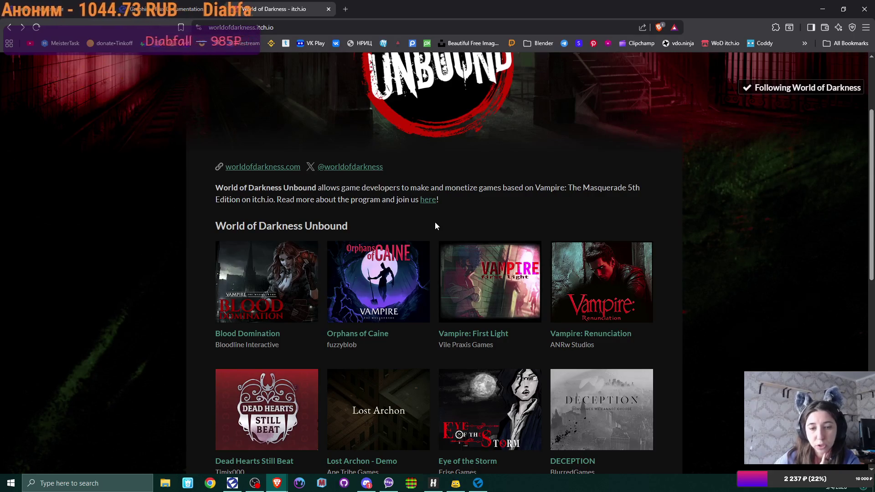
scroll(435, 221, down, 2)
scroll(435, 222, down, 2)
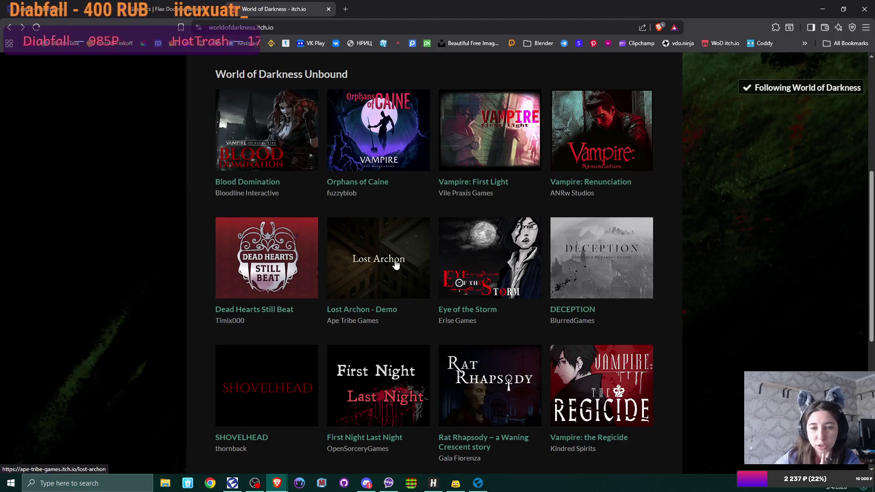
scroll(395, 265, up, 5)
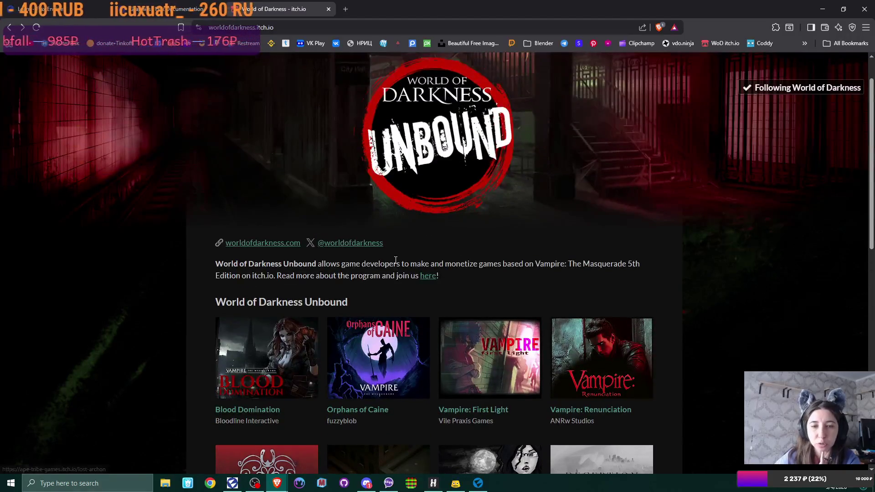
scroll(395, 260, down, 2)
scroll(396, 263, down, 2)
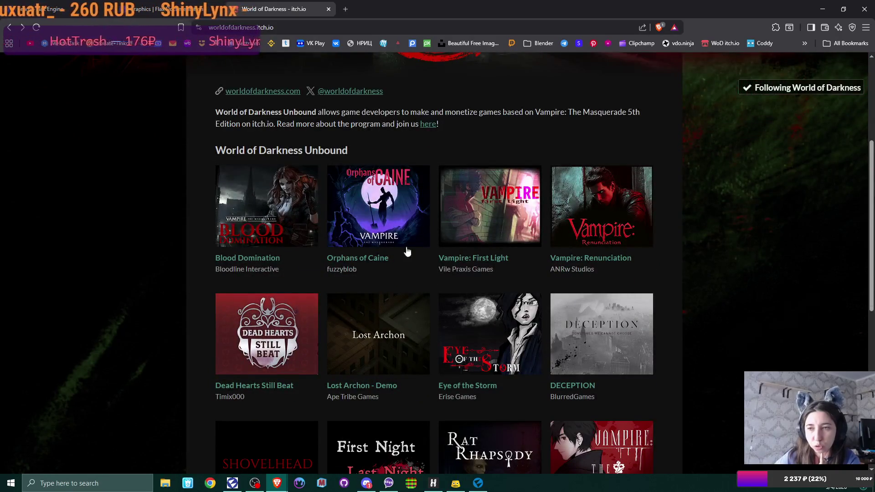
scroll(420, 303, up, 5)
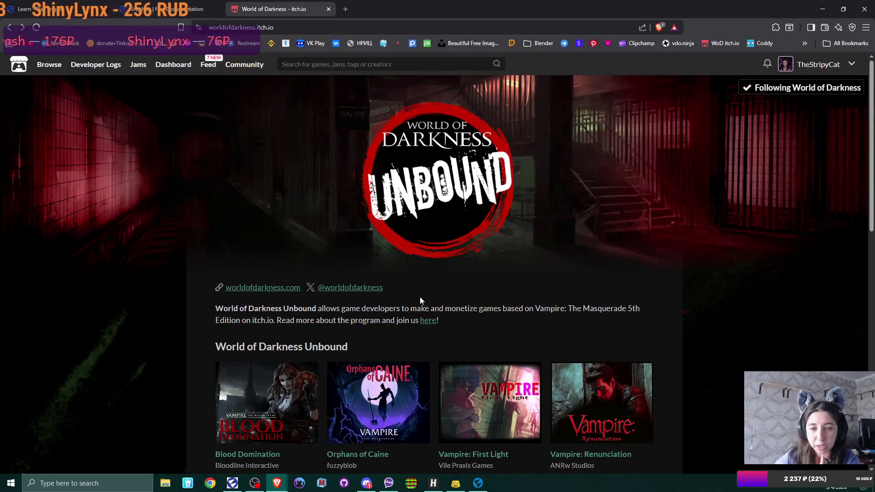
scroll(420, 297, down, 5)
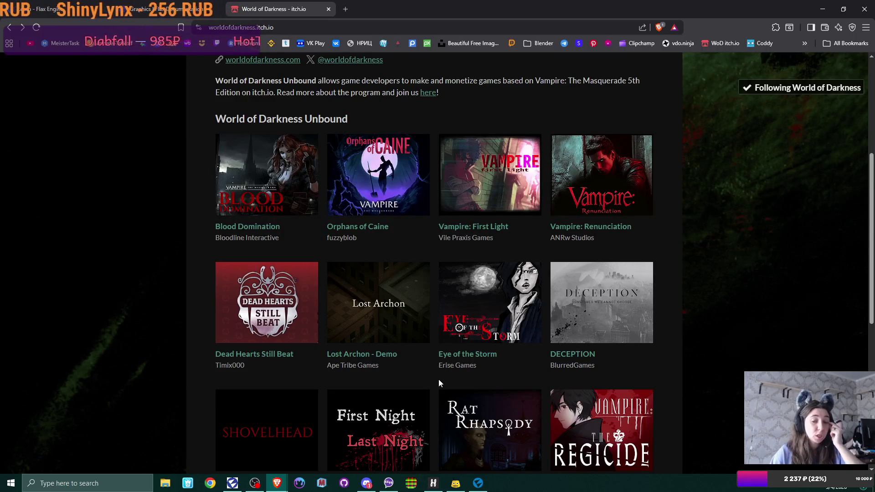
Thumbs-up the volumetric fog answer, then draft a reply 'I have directional light with moving sun, so'.
click(367, 483)
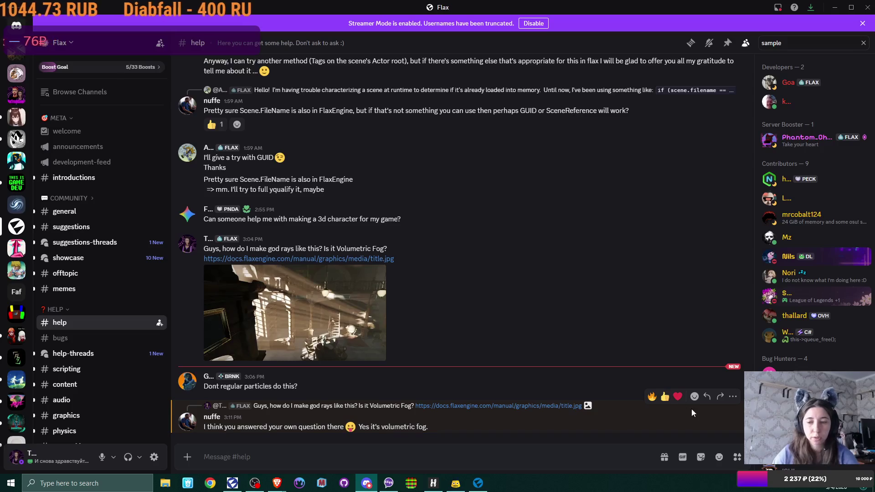
click(665, 396)
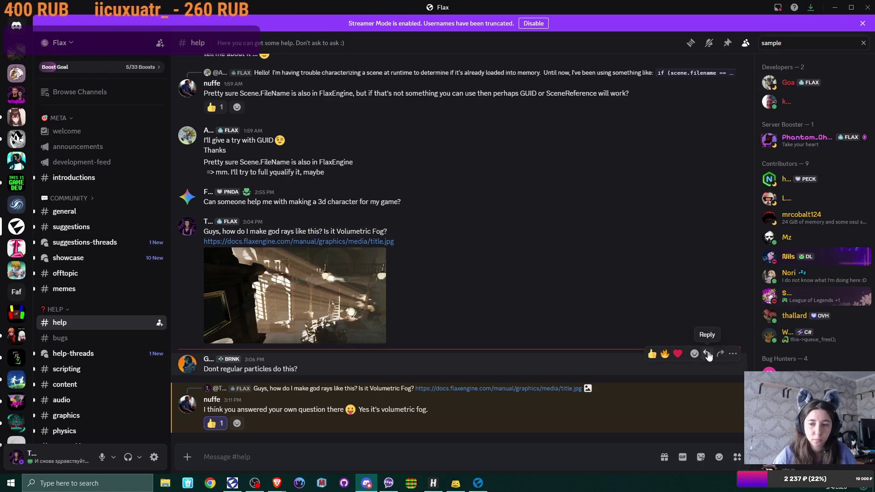
click(707, 353)
text(I have directional light with moving)
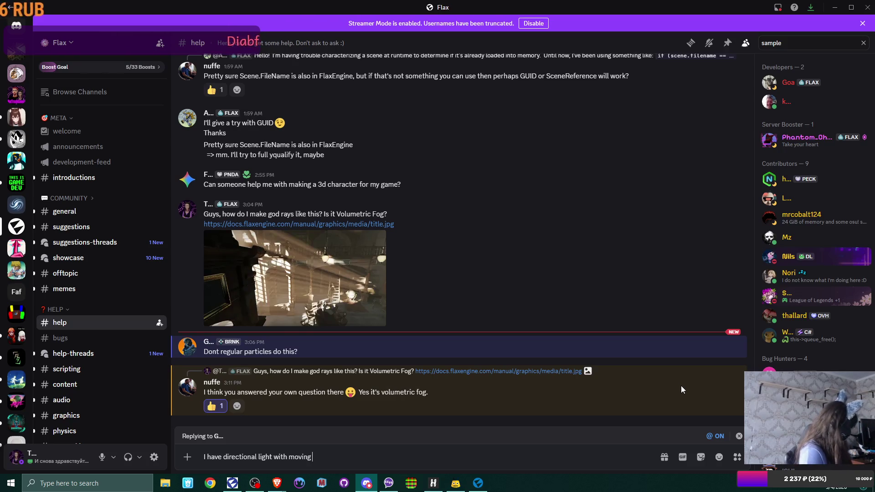
text(sun, so)
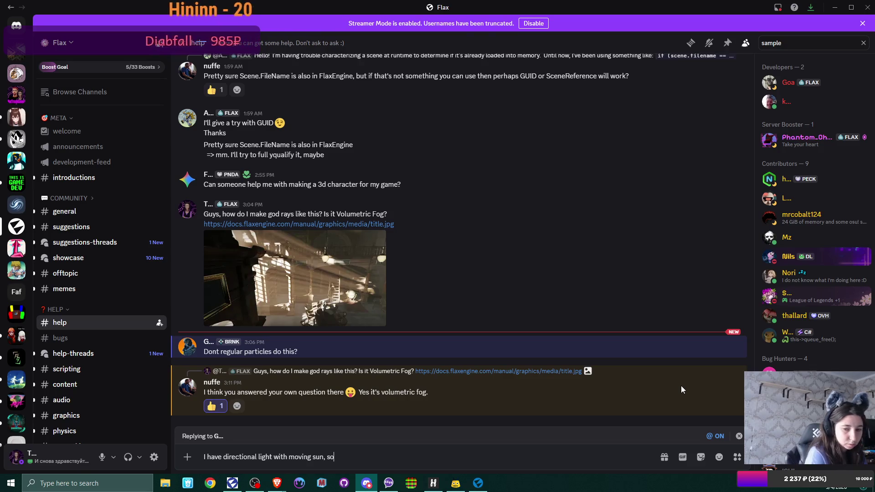
Erase and cancel the draft reply, then go to the Lost Archon server's general channel.
key(BackSpace)
key(BackSpace)
key(BackSpace)
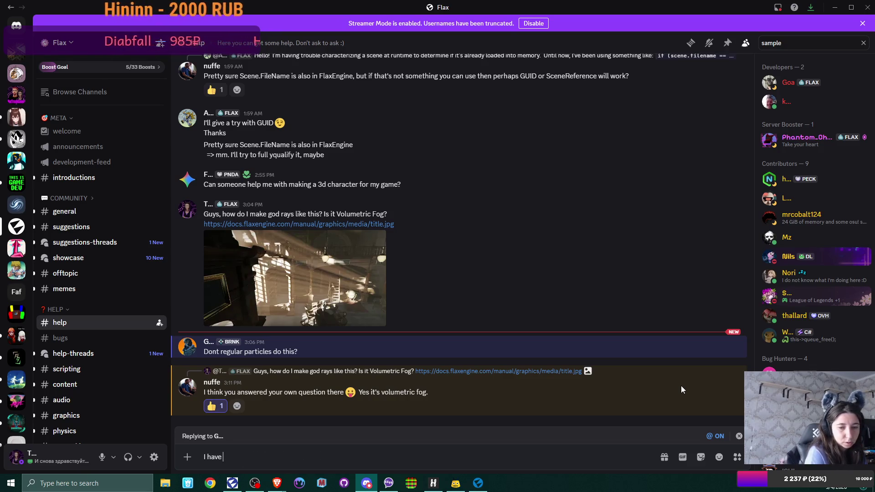
click(738, 436)
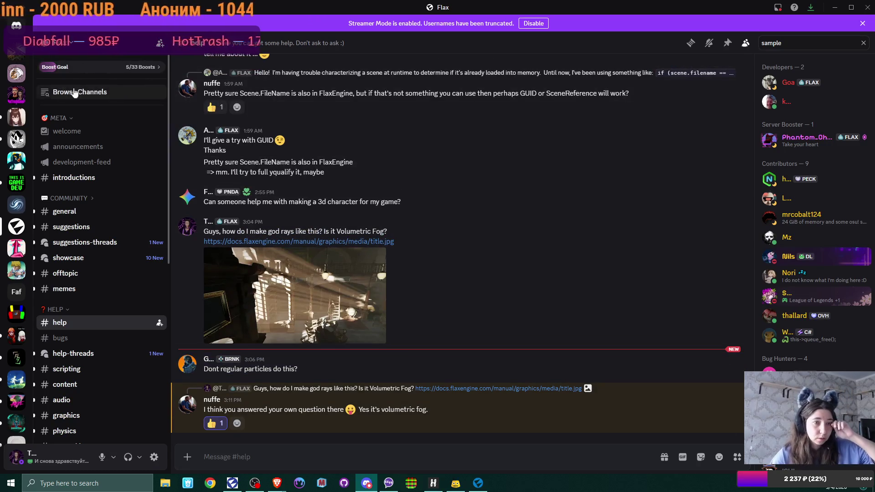
click(16, 52)
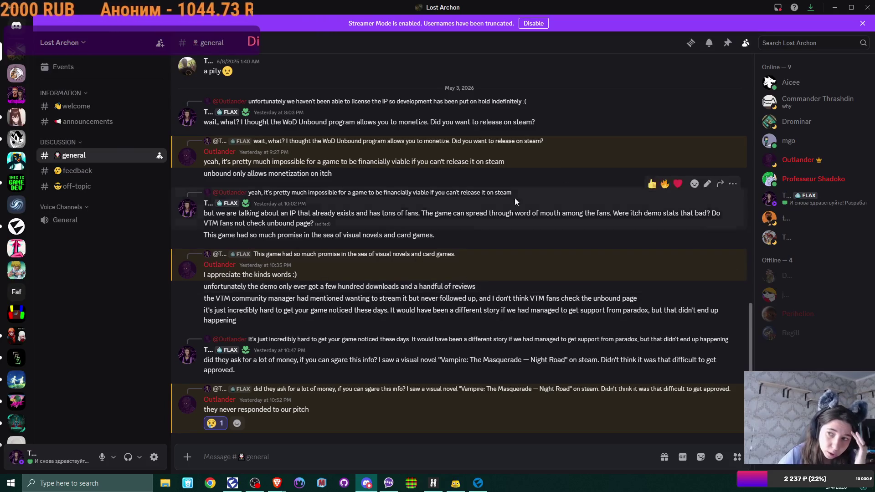
Return from Discord to the World of Darkness Unbound itch.io page with Alt+Tab.
key(alt+Tab)
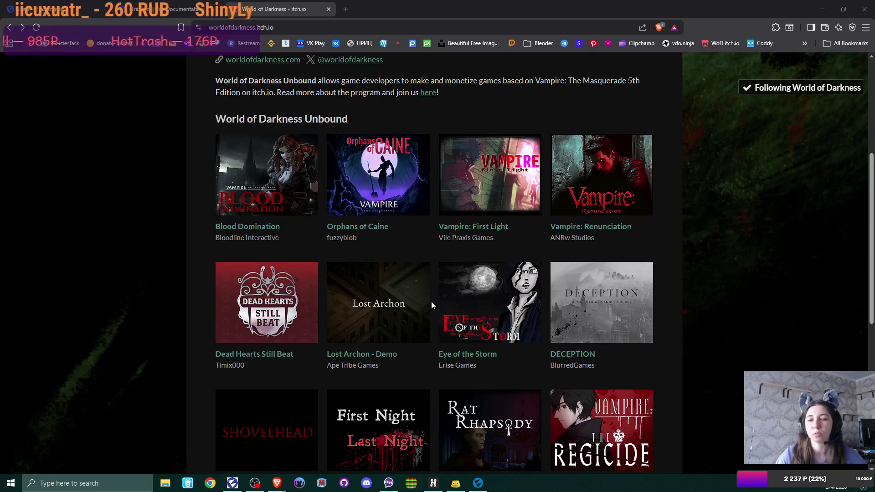
scroll(627, 214, up, 5)
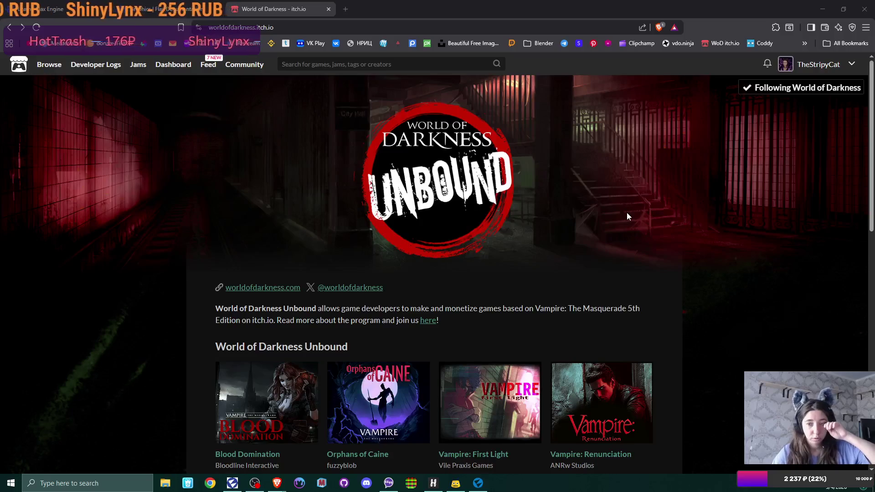
scroll(627, 213, down, 2)
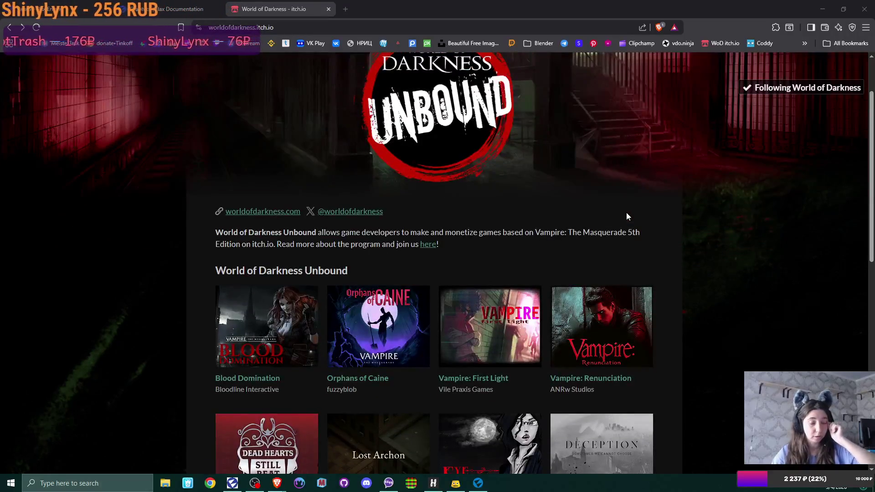
Close the itch.io tab and open Graphics > Fog effects > Volumetric Fog in the docs sidebar.
click(328, 9)
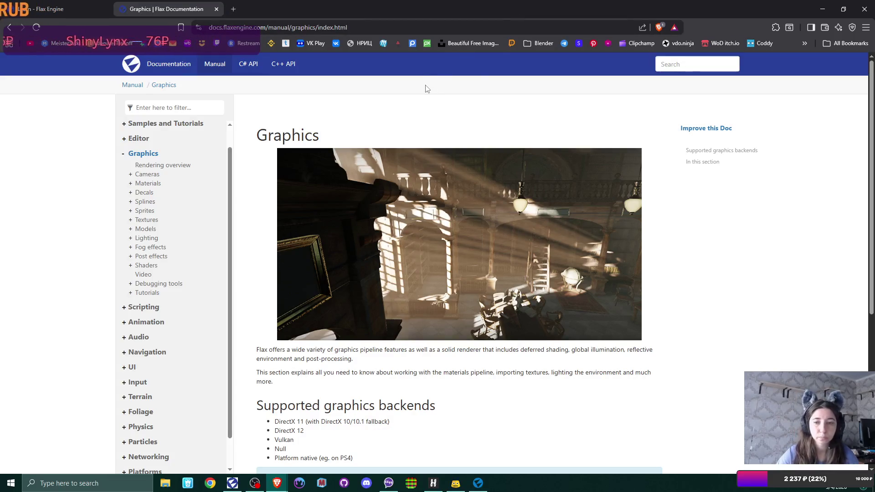
scroll(559, 326, down, 2)
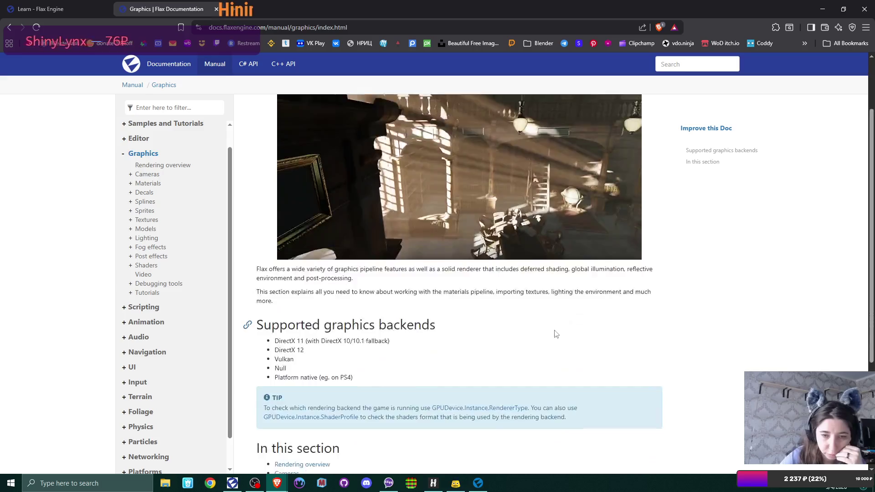
scroll(556, 334, down, 2)
scroll(555, 333, down, 2)
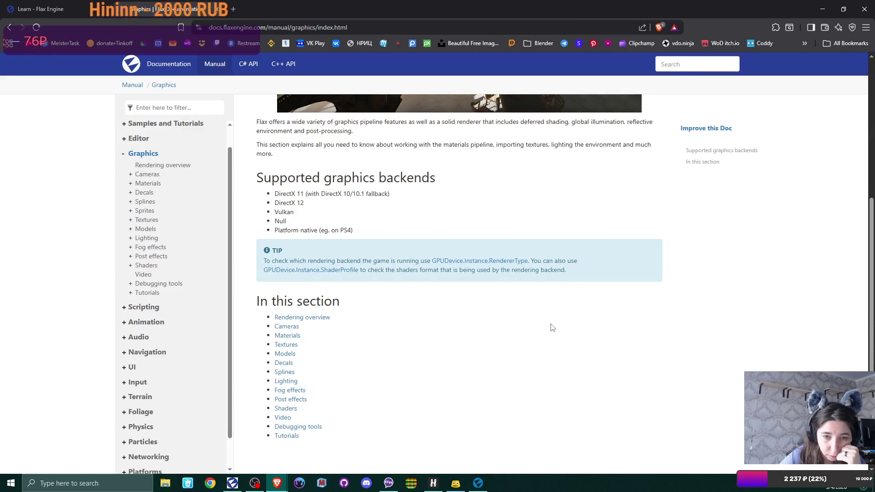
scroll(552, 327, up, 3)
scroll(552, 327, up, 1)
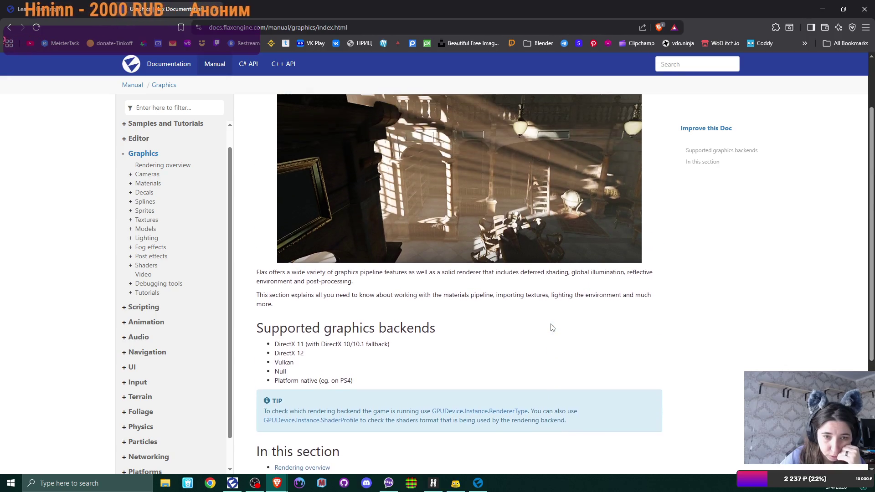
click(131, 247)
click(157, 263)
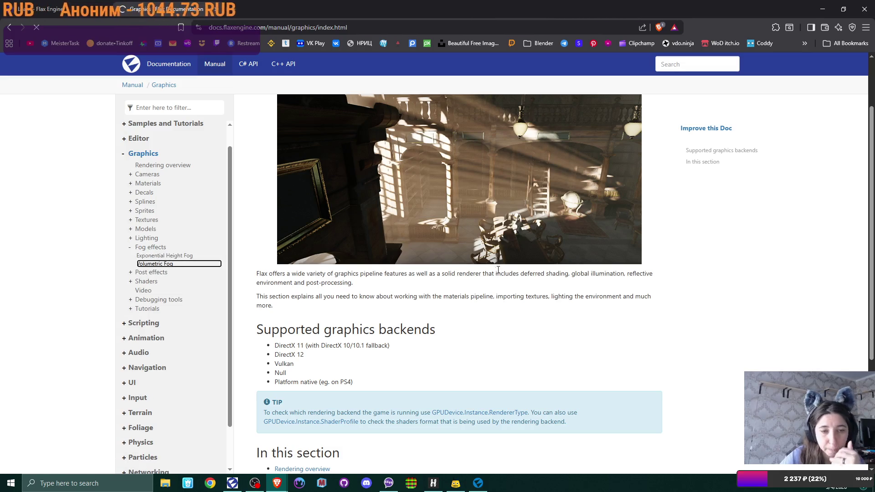
scroll(615, 275, down, 3)
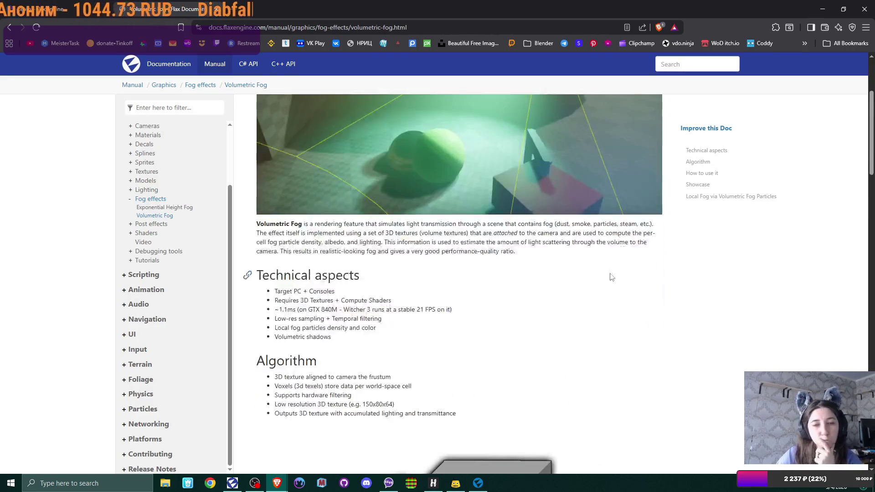
scroll(612, 277, down, 2)
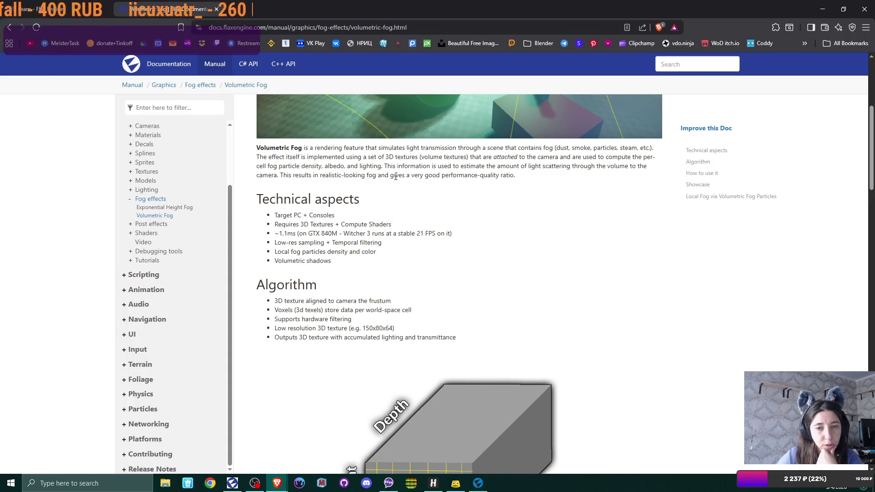
scroll(445, 190, down, 2)
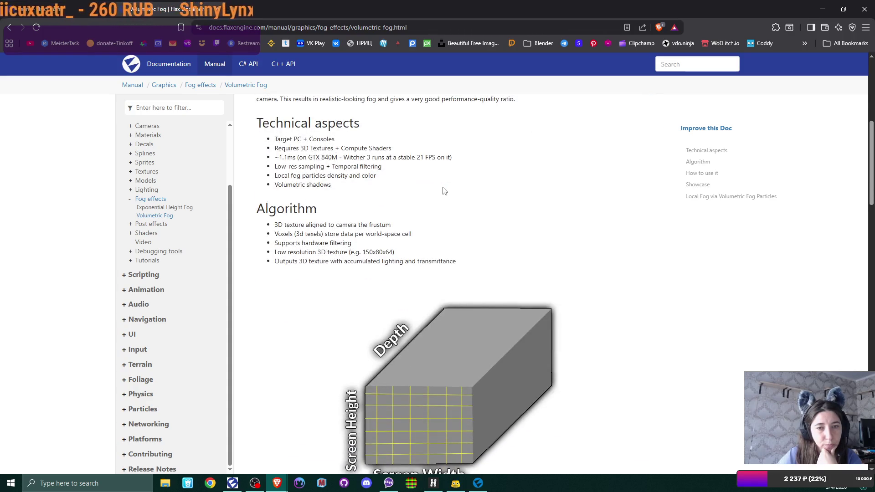
scroll(445, 191, down, 2)
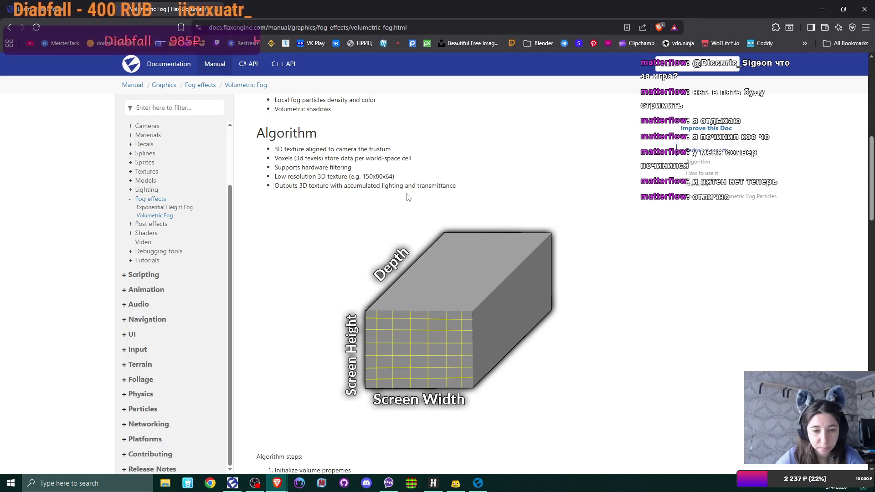
scroll(408, 197, down, 3)
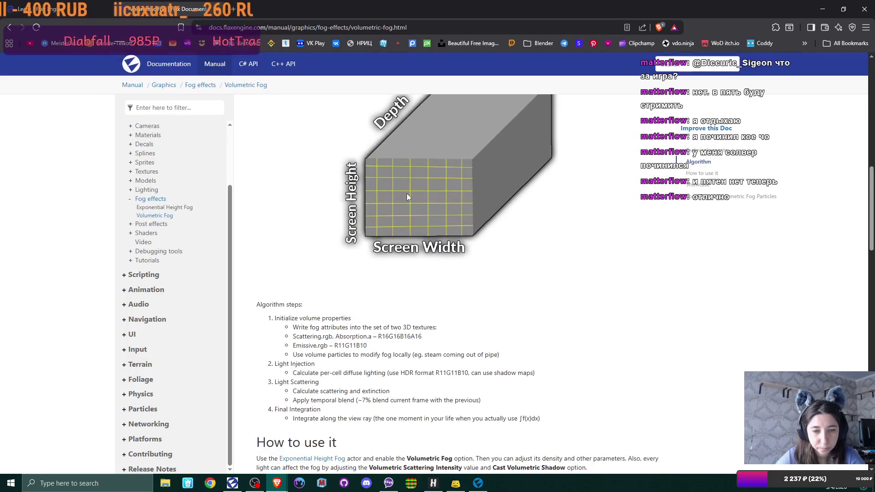
scroll(408, 197, up, 2)
scroll(407, 193, up, 2)
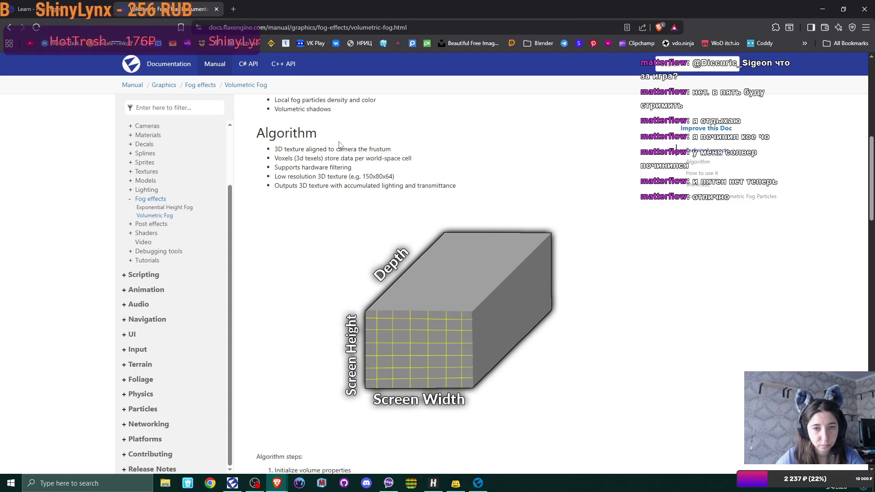
drag(276, 145, 388, 149)
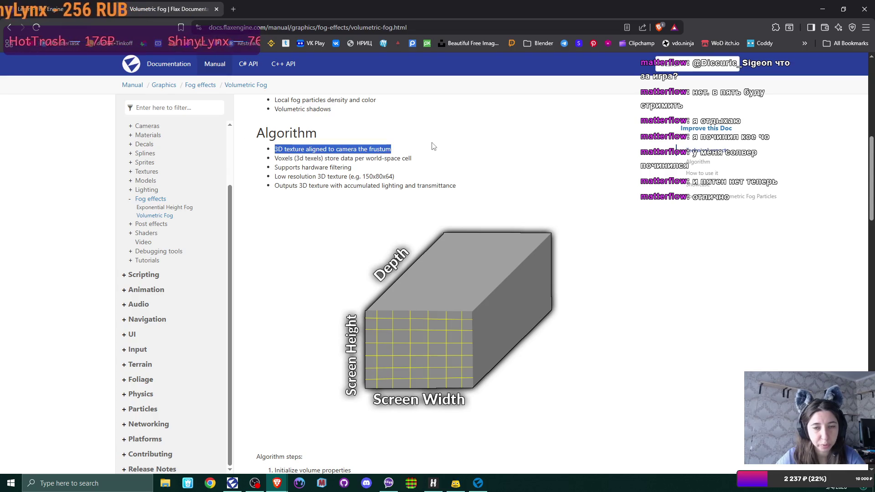
click(396, 157)
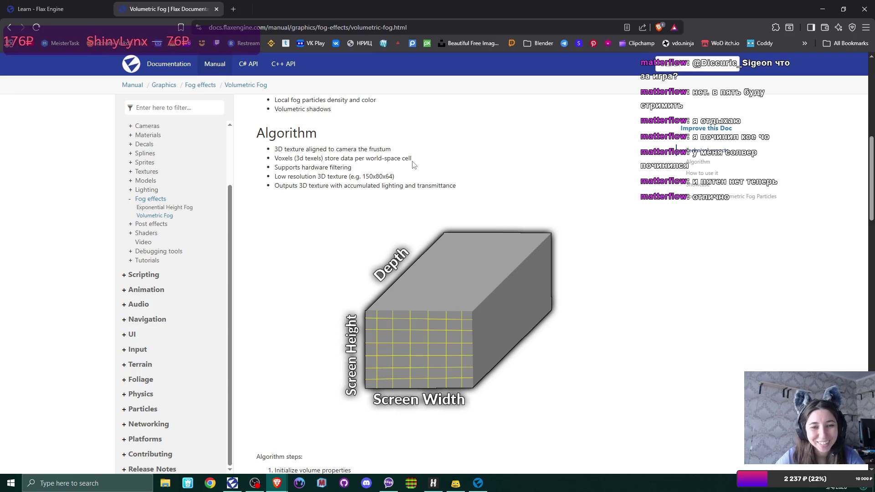
drag(276, 149, 304, 149)
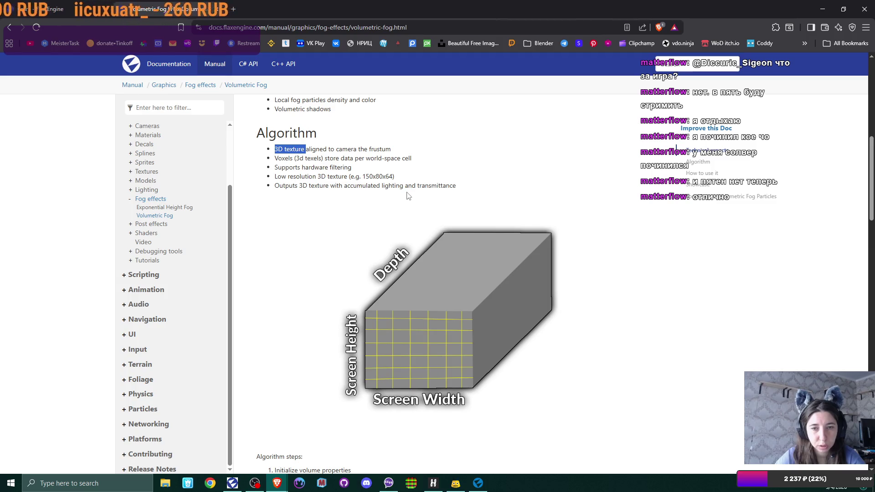
scroll(408, 196, down, 7)
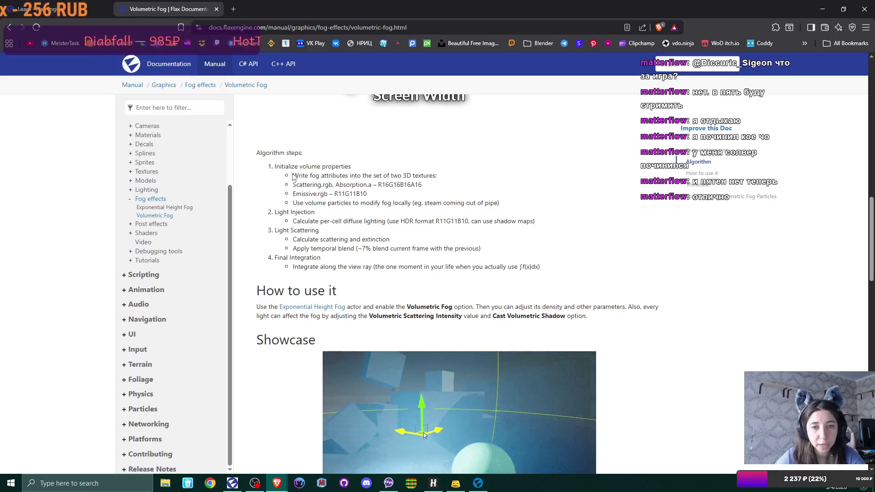
drag(294, 174, 430, 174)
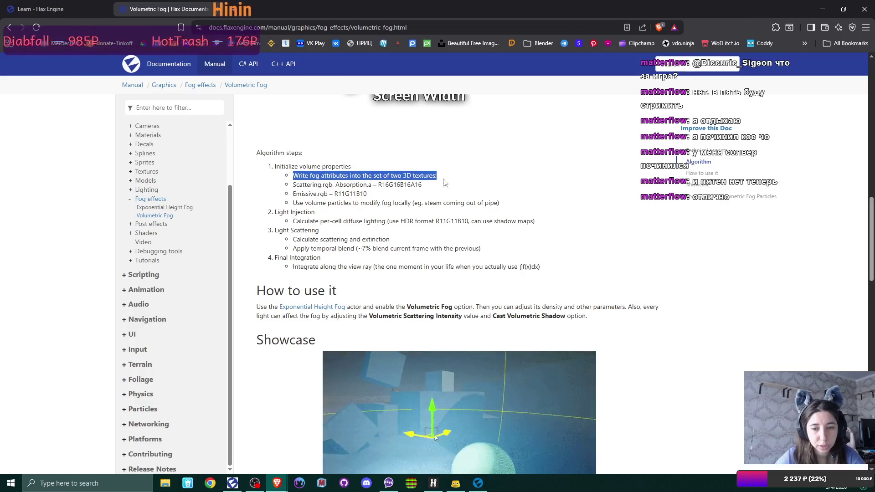
scroll(486, 197, down, 3)
scroll(486, 196, down, 10)
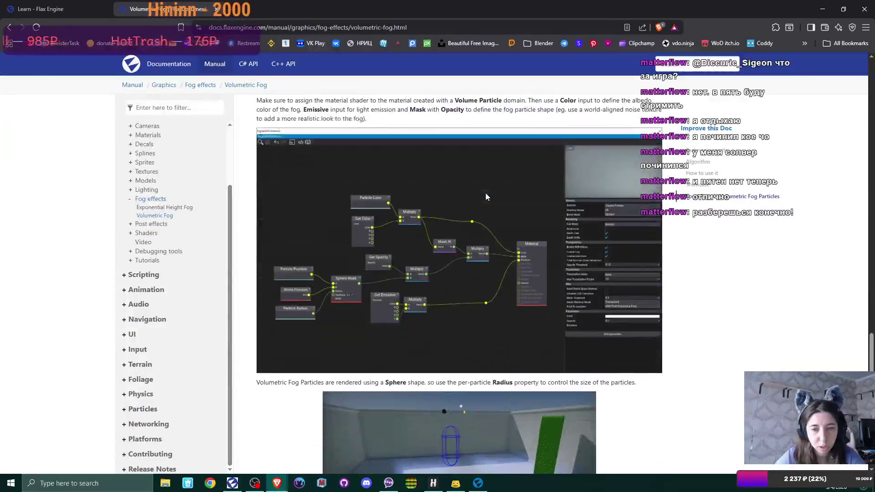
scroll(486, 197, down, 6)
scroll(484, 196, up, 4)
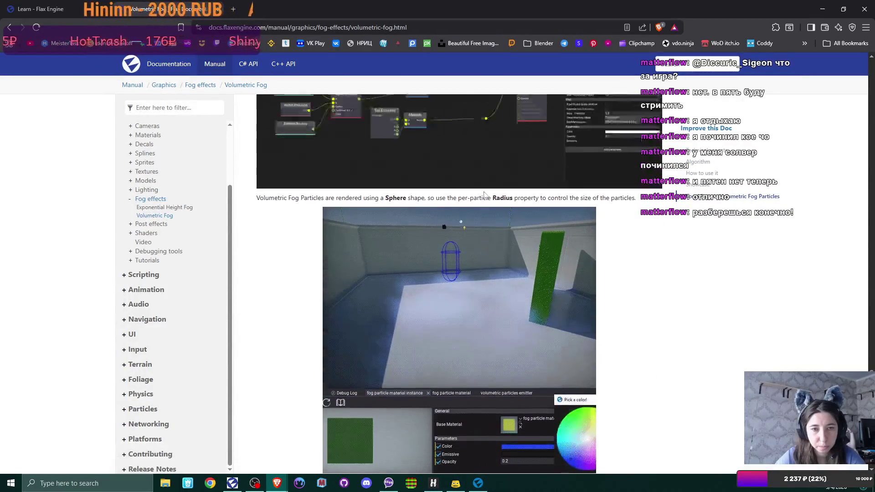
scroll(484, 196, up, 8)
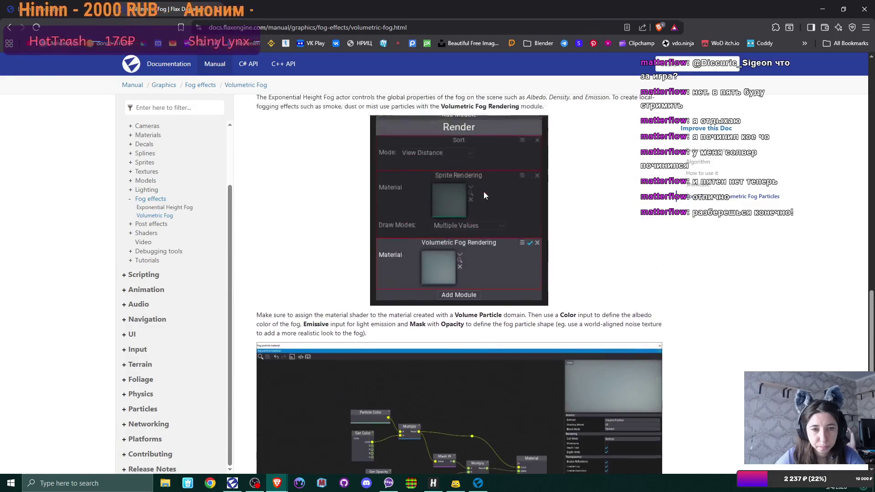
scroll(484, 195, up, 2)
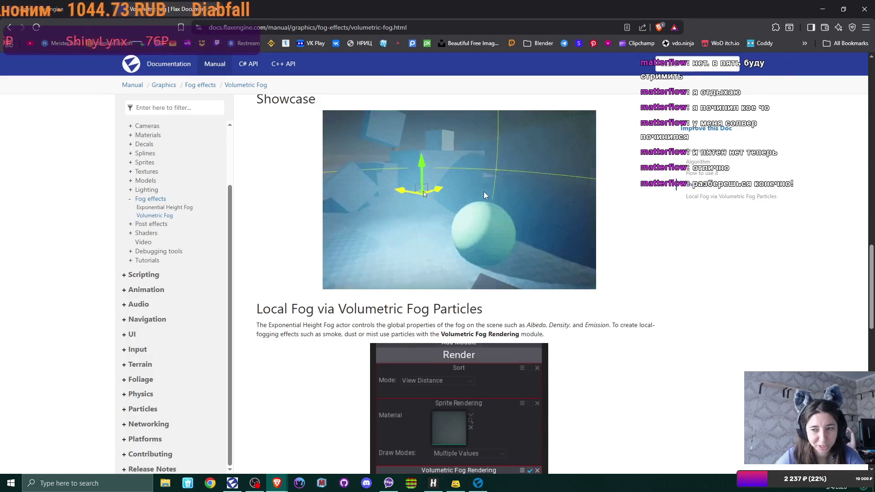
scroll(484, 195, up, 3)
scroll(486, 195, up, 2)
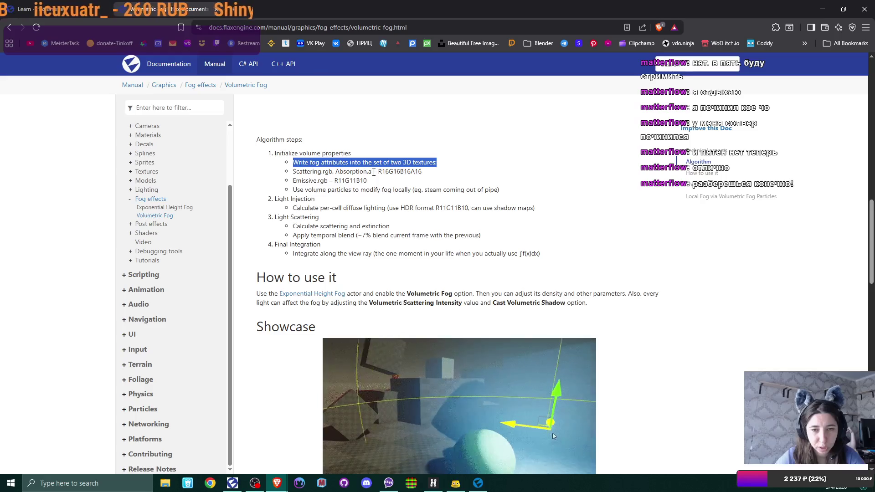
double_click(383, 171)
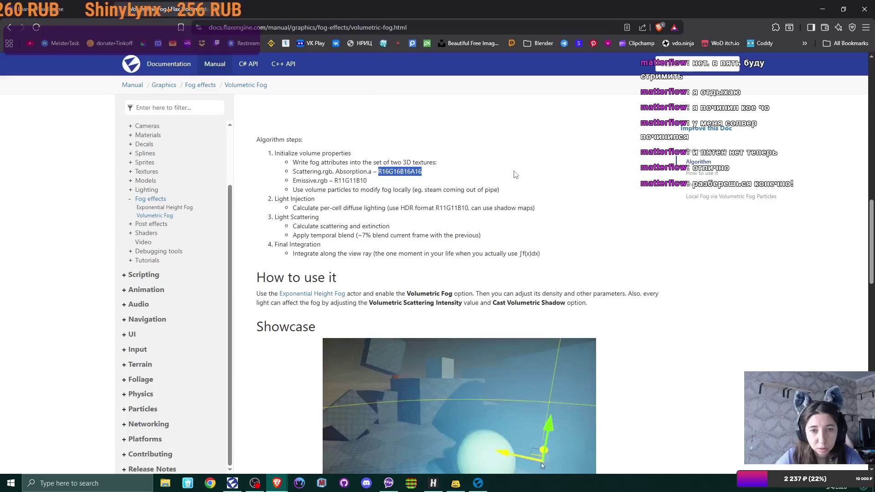
click(506, 193)
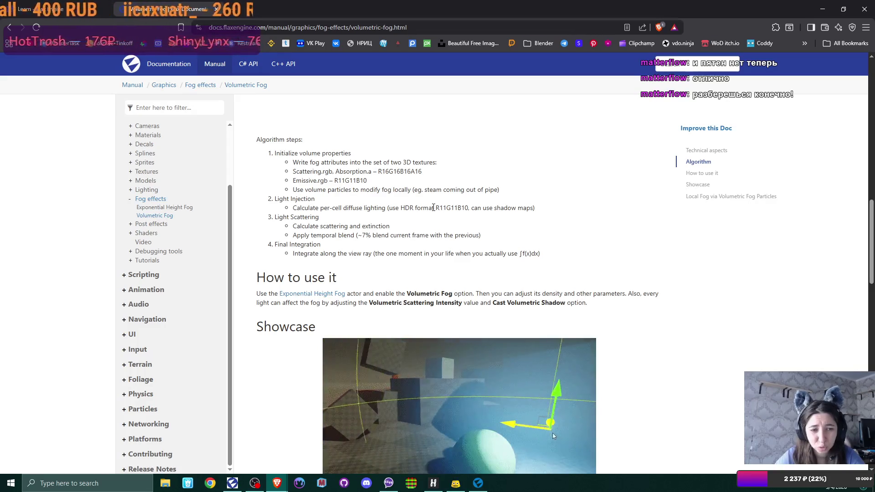
Expand Tutorials in the sidebar and highlight the R16G16B16A16 and R11G11B10 texture format names.
click(131, 260)
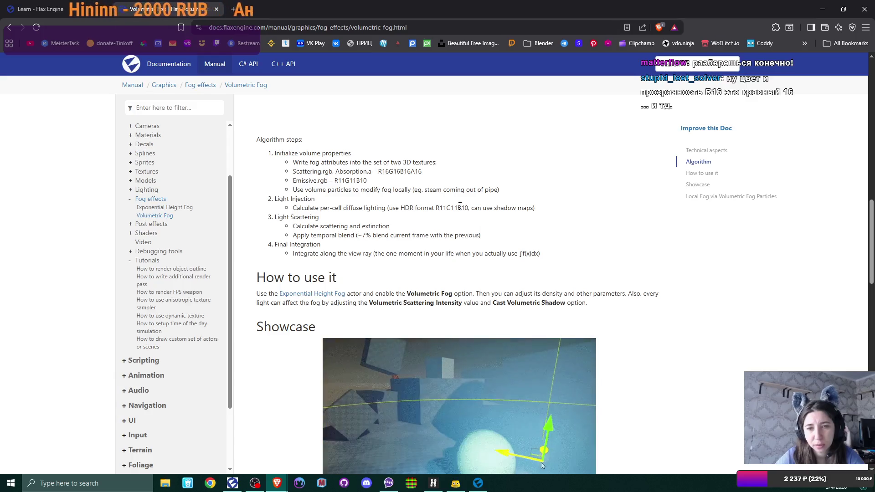
drag(389, 171, 394, 171)
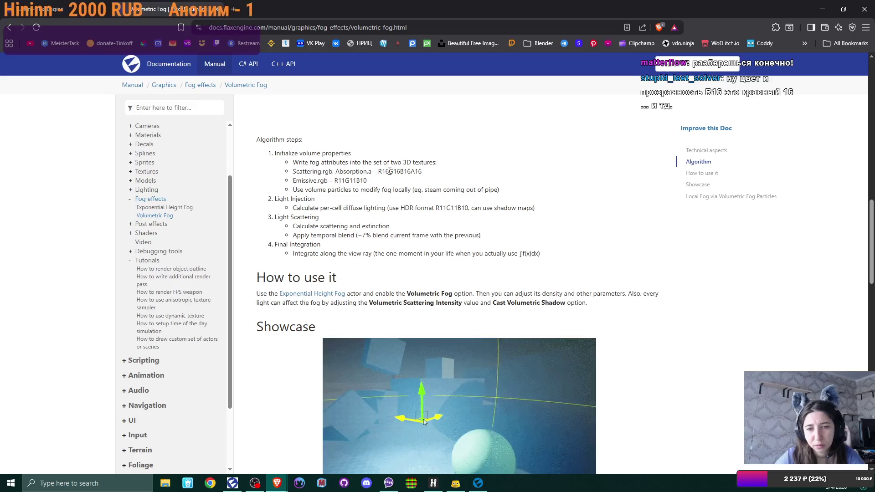
click(403, 174)
drag(411, 172, 429, 173)
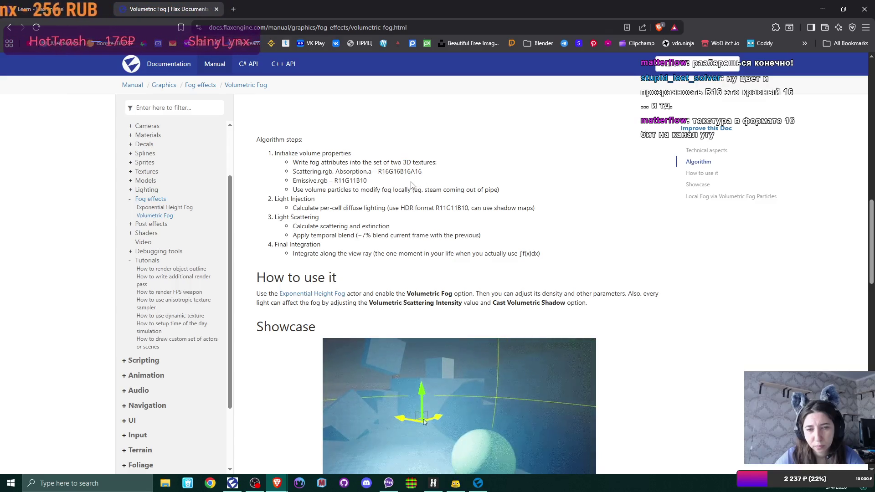
drag(333, 181, 367, 181)
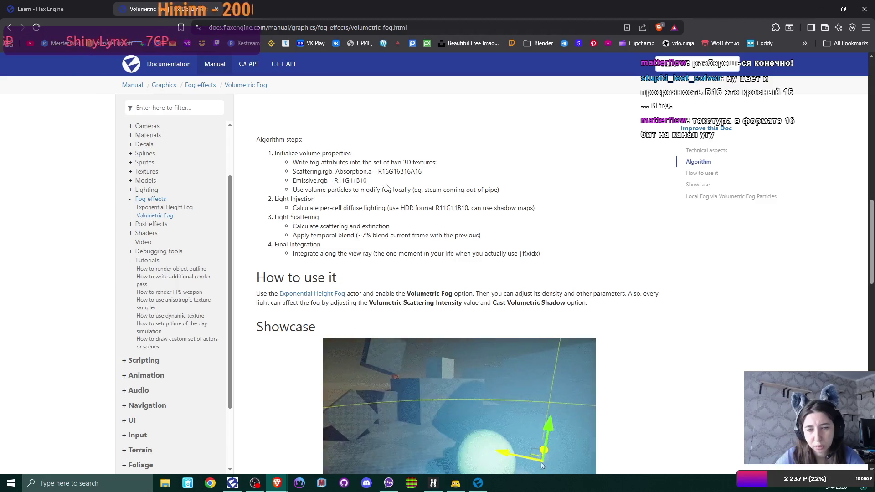
scroll(387, 187, up, 5)
scroll(381, 186, up, 3)
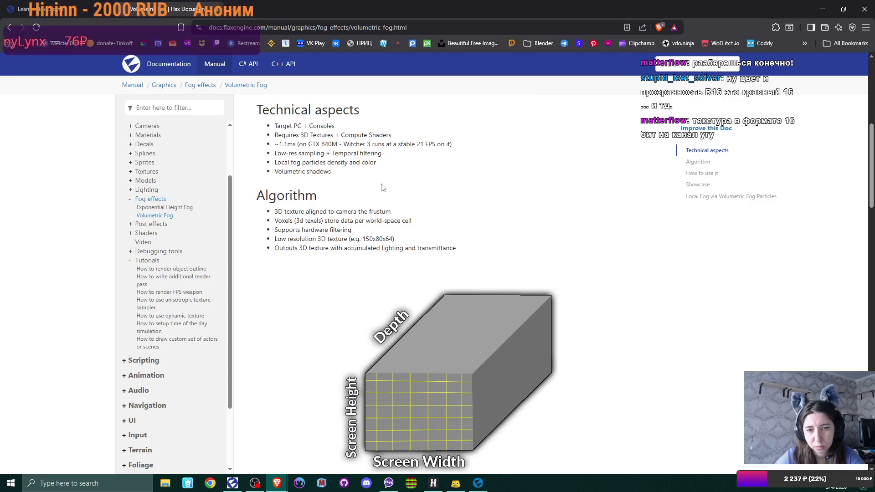
scroll(383, 188, down, 2)
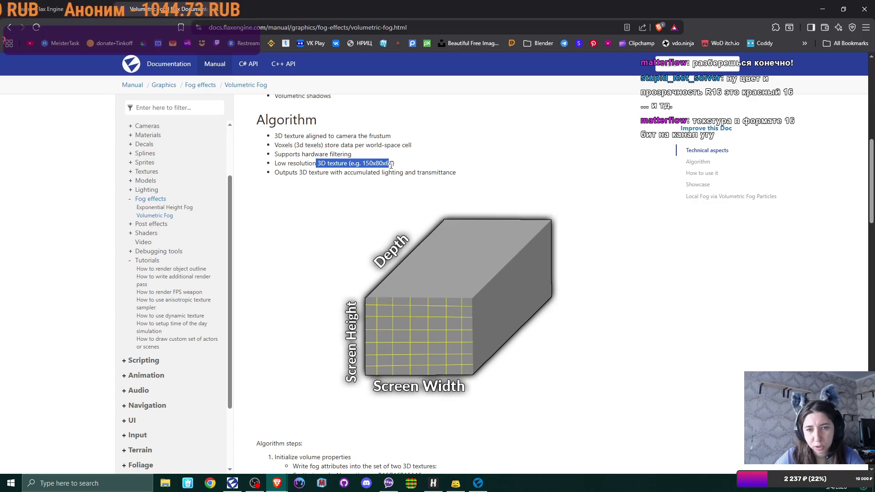
scroll(411, 191, down, 7)
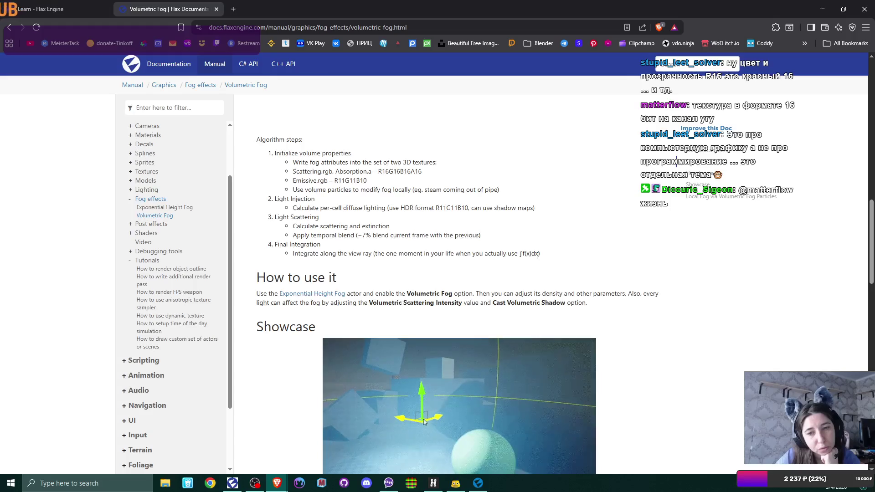
drag(520, 254, 562, 256)
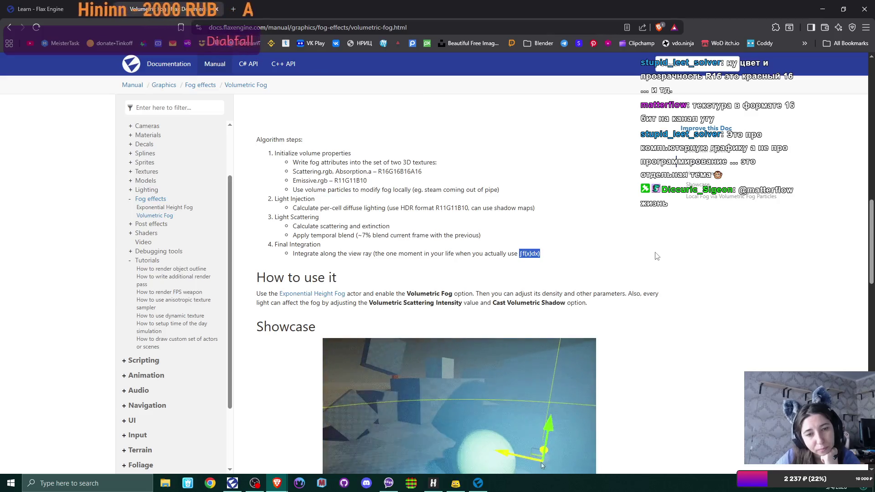
scroll(528, 264, down, 3)
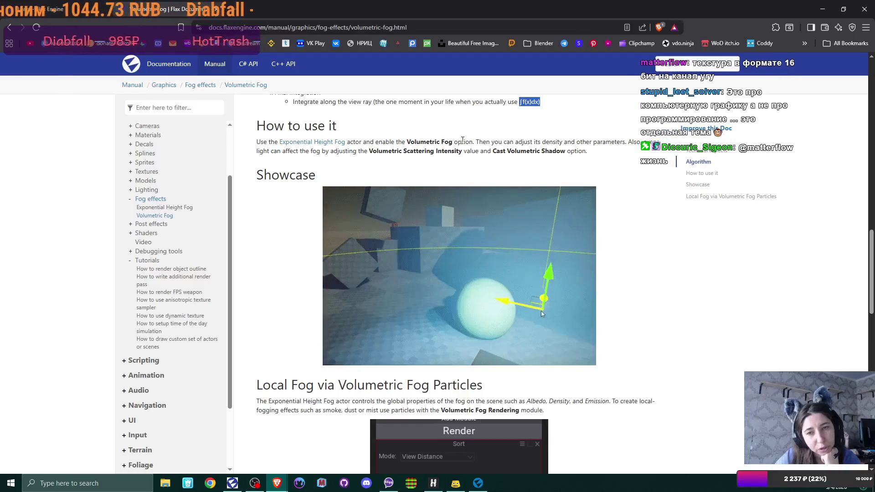
scroll(465, 144, up, 2)
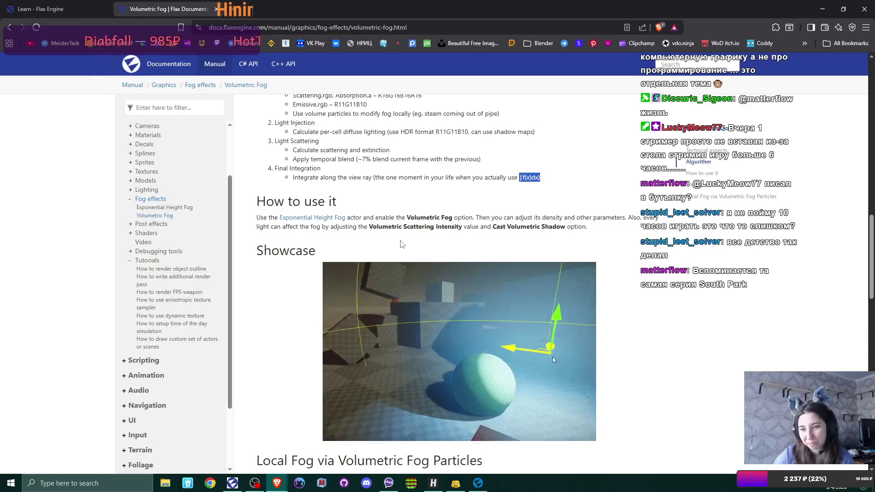
scroll(400, 244, down, 2)
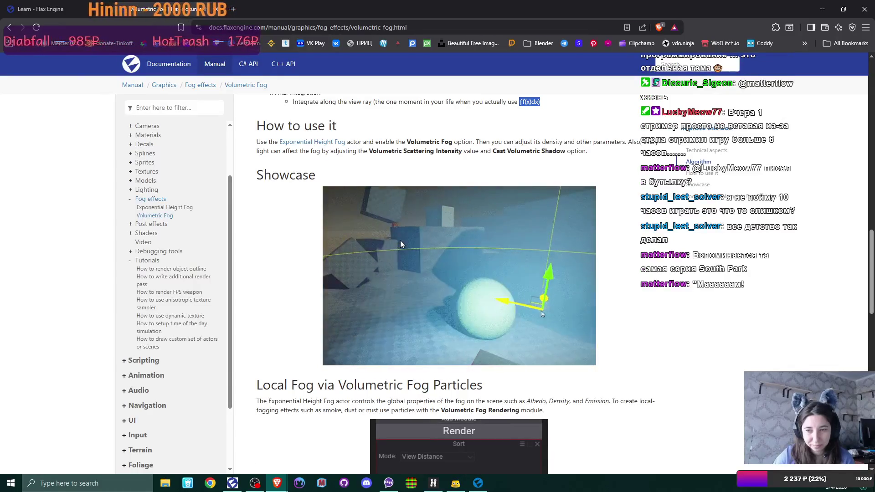
Scroll down to the 'Local Fog via Volumetric Fog Particles' section of the Volumetric Fog page.
scroll(400, 244, down, 3)
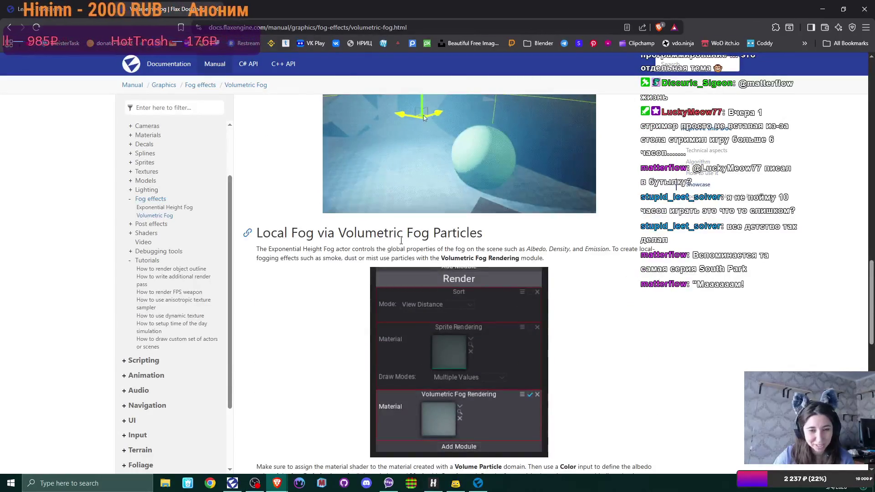
scroll(401, 244, down, 2)
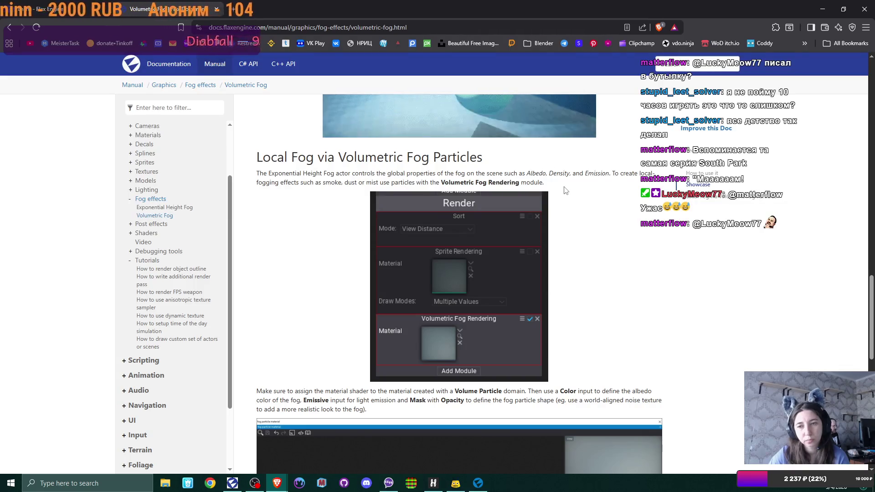
scroll(565, 190, down, 2)
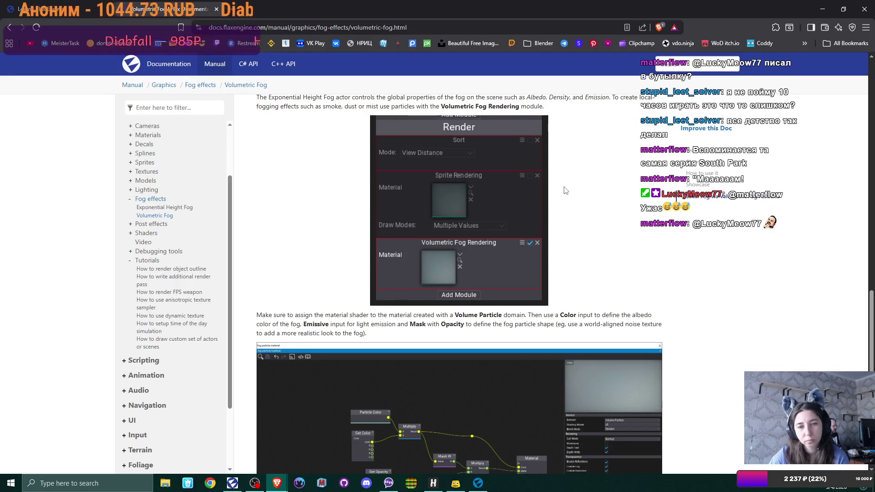
Scroll through the Volumetric Fog page and highlight the 'Volumetric Fog Rendering module' mention.
scroll(565, 190, down, 3)
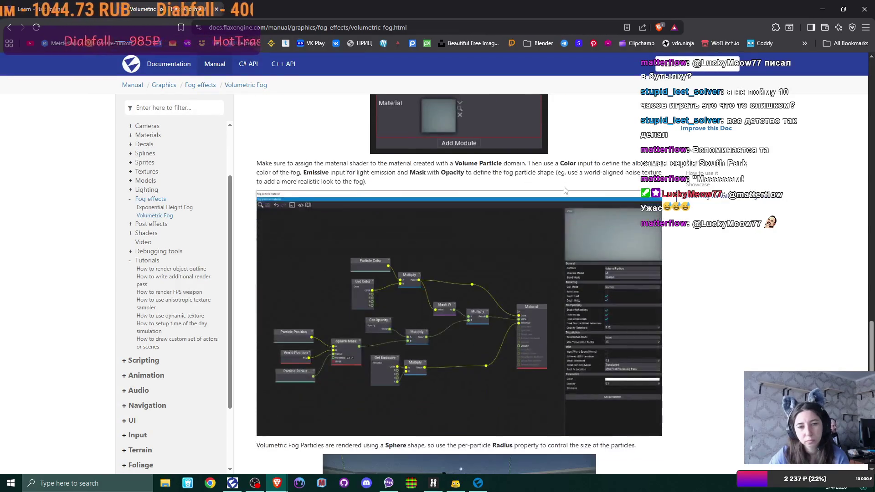
scroll(565, 190, up, 3)
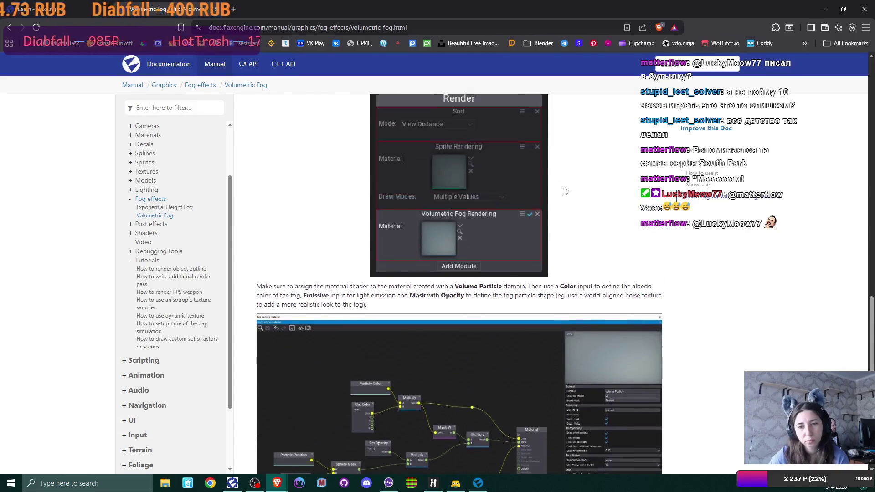
scroll(565, 190, down, 3)
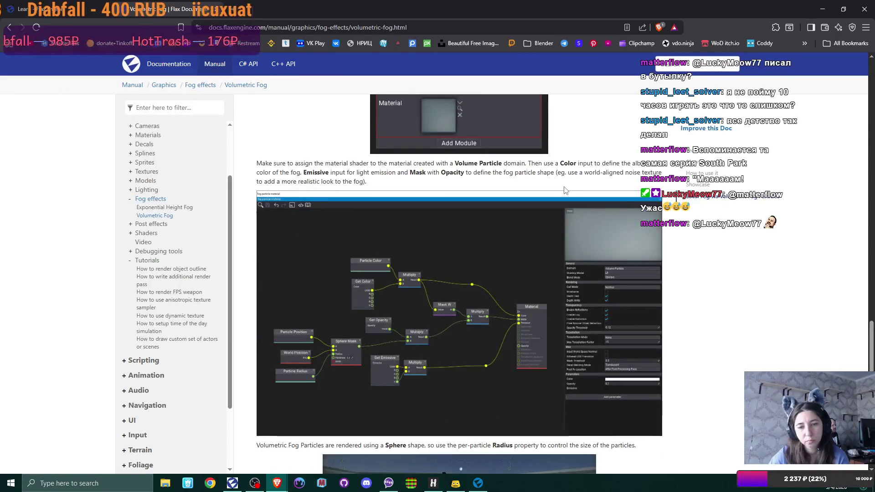
scroll(564, 190, down, 3)
scroll(564, 190, down, 2)
scroll(564, 190, up, 9)
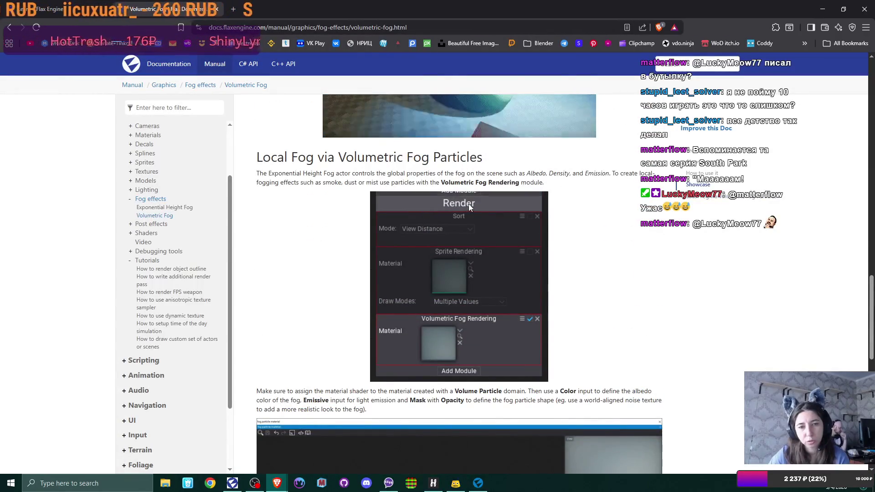
scroll(469, 205, down, 2)
scroll(468, 207, up, 2)
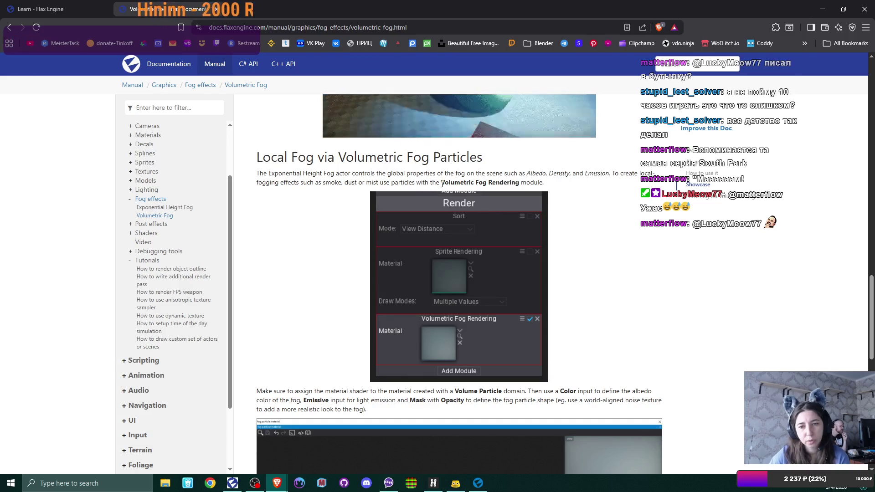
mouse_move(440, 181)
mouse_down()
mouse_move(524, 174)
mouse_move(547, 186)
mouse_up()
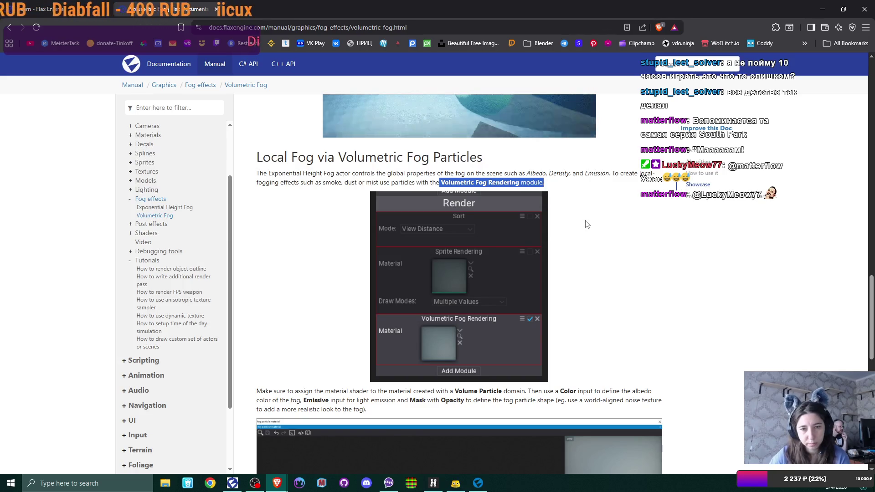
Read down through the Local Fog section to its Color and Opacity demo.
scroll(587, 223, down, 2)
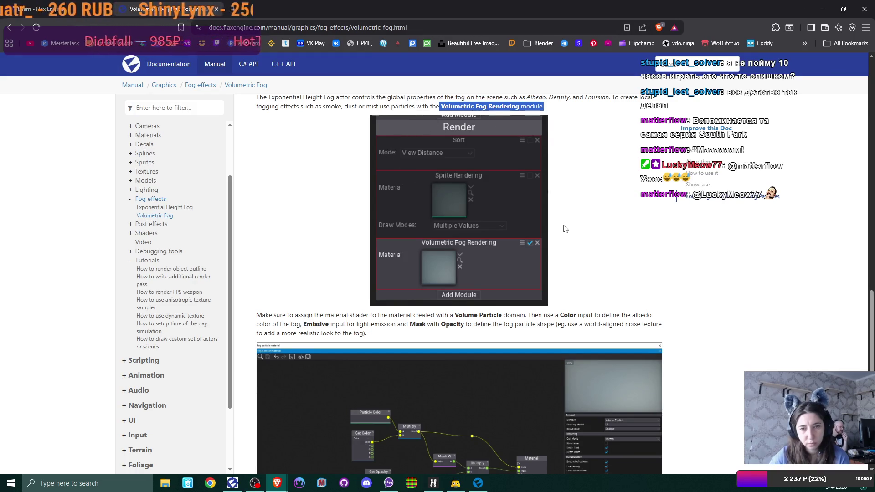
scroll(565, 233, down, 2)
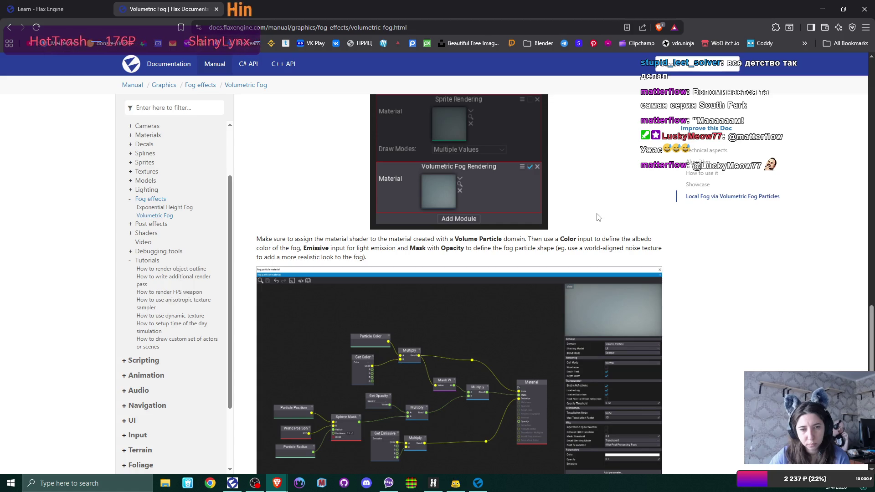
scroll(598, 217, down, 2)
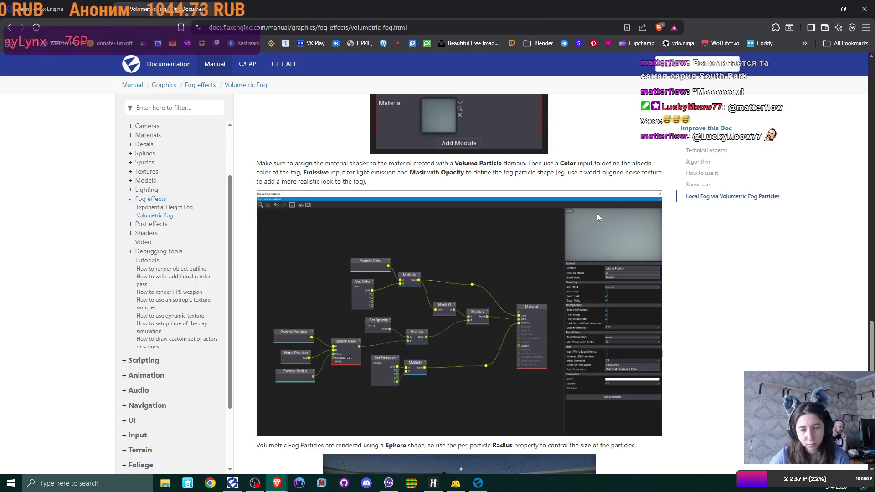
scroll(597, 214, down, 7)
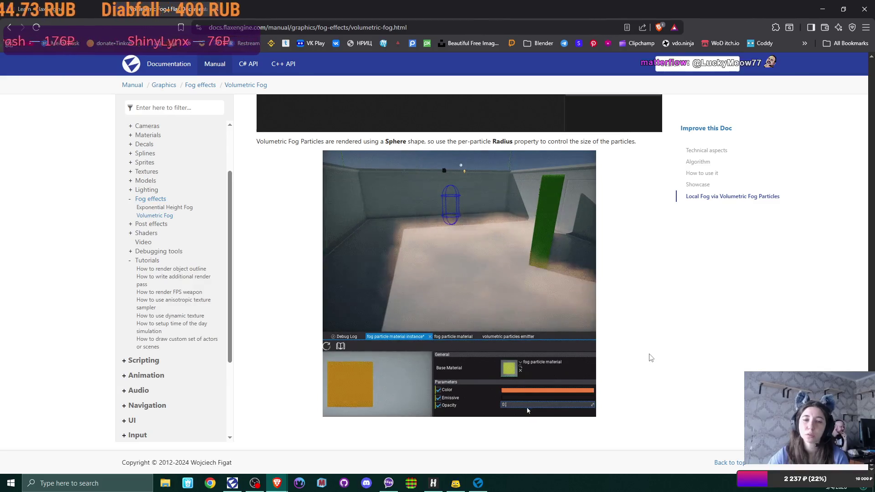
scroll(650, 357, up, 2)
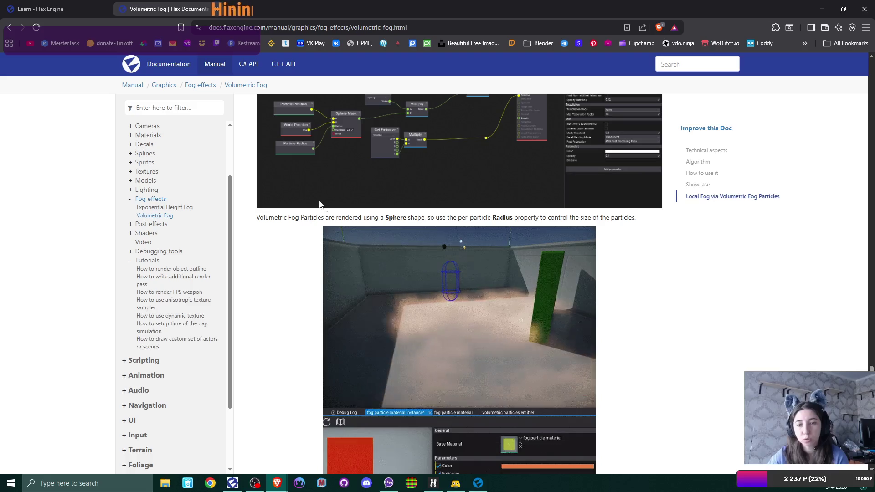
scroll(617, 312, down, 3)
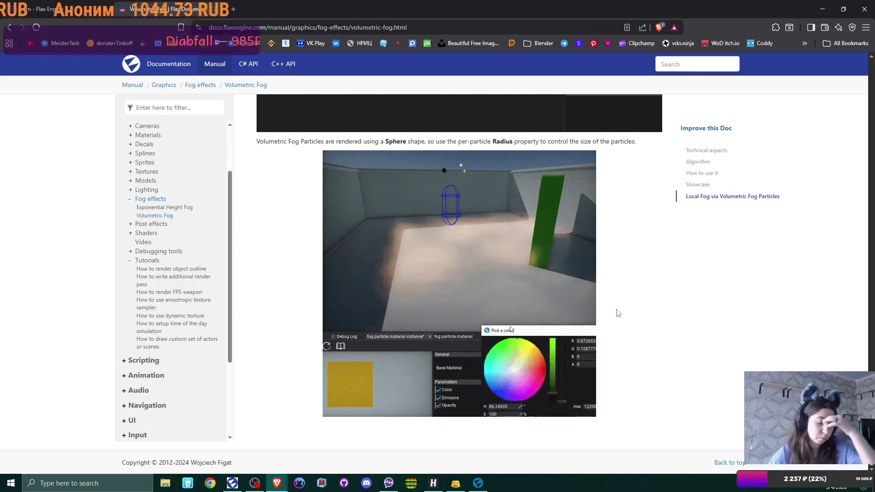
scroll(612, 302, up, 1)
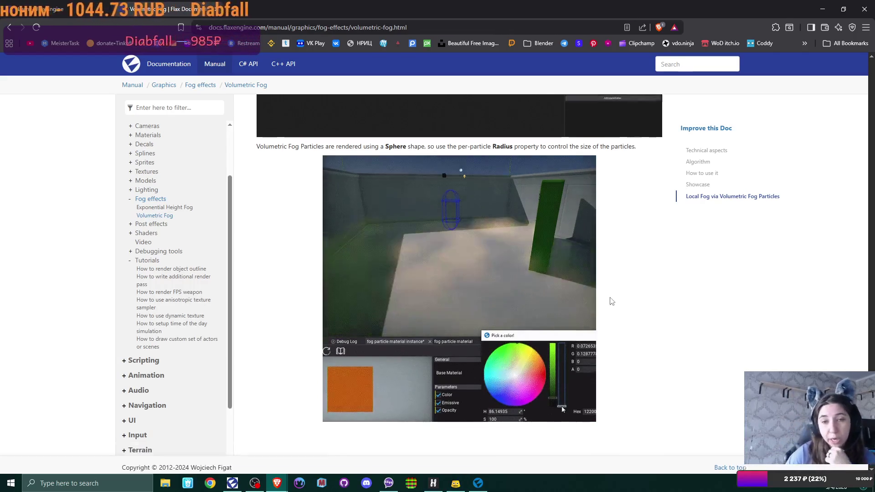
scroll(612, 301, up, 10)
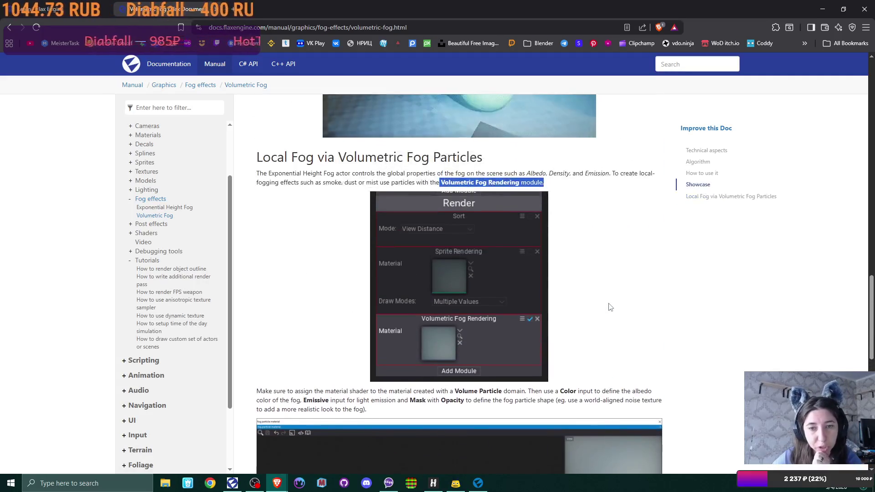
scroll(608, 304, up, 2)
scroll(604, 303, down, 2)
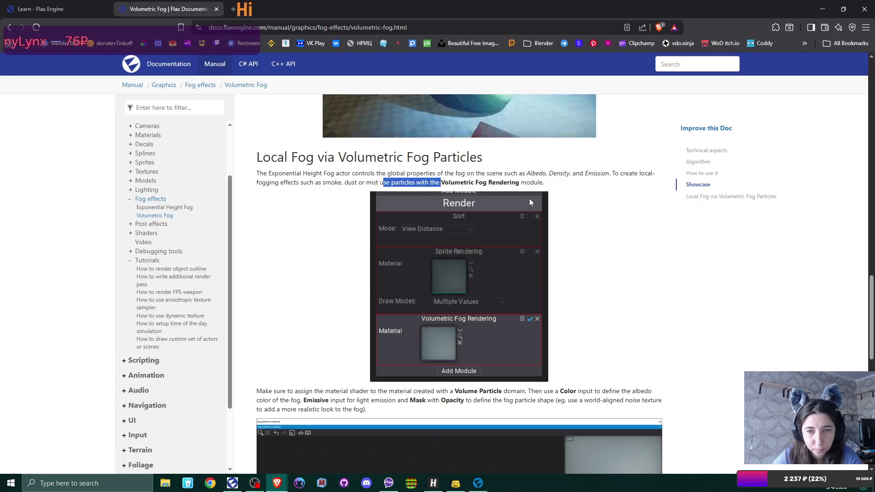
click(477, 484)
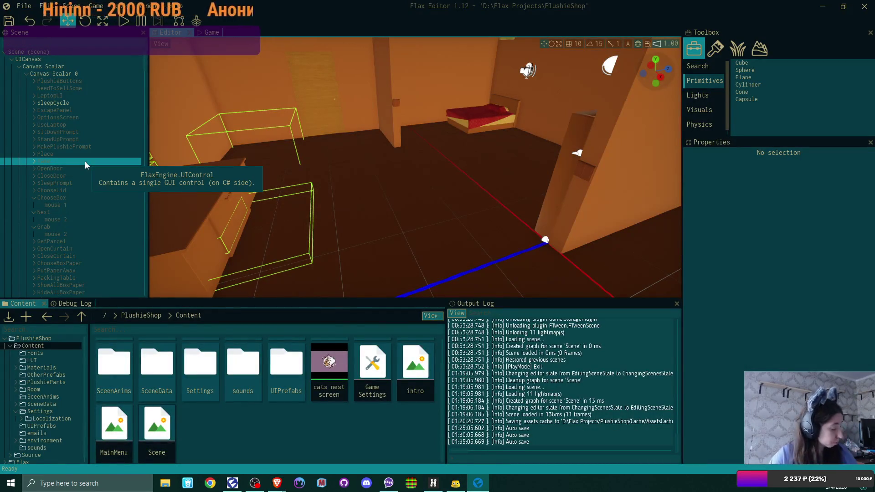
Turn the view toward the shelves, collapse UICanvas, and expand and select the Visuals group.
drag(367, 203, 502, 200)
mouse_move(415, 167)
mouse_down()
mouse_move(432, 173)
mouse_move(410, 196)
mouse_move(387, 178)
mouse_move(347, 180)
mouse_move(379, 178)
mouse_up()
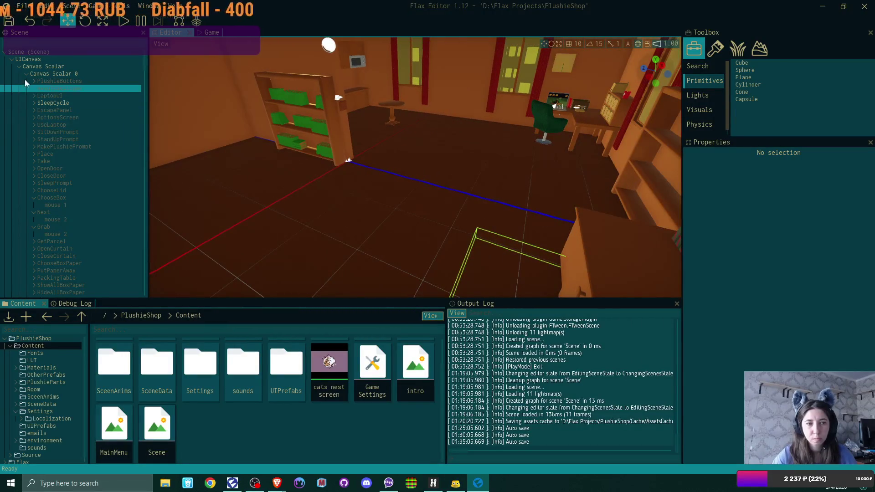
click(13, 60)
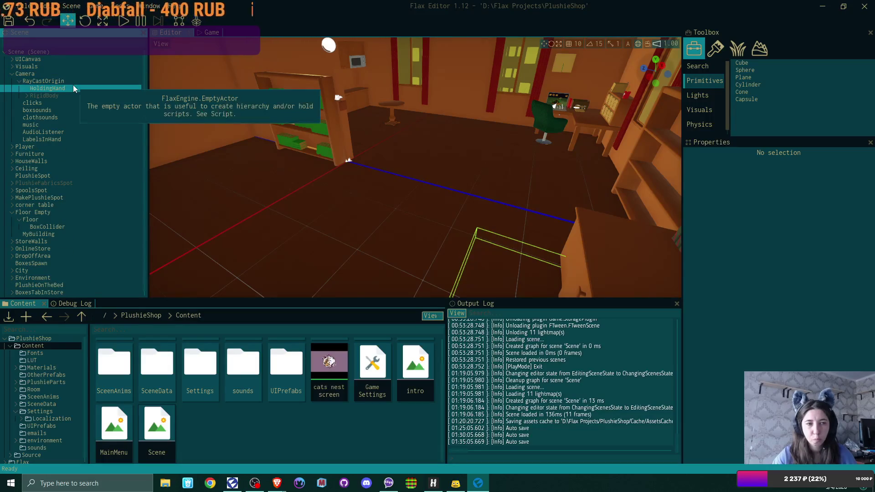
click(12, 66)
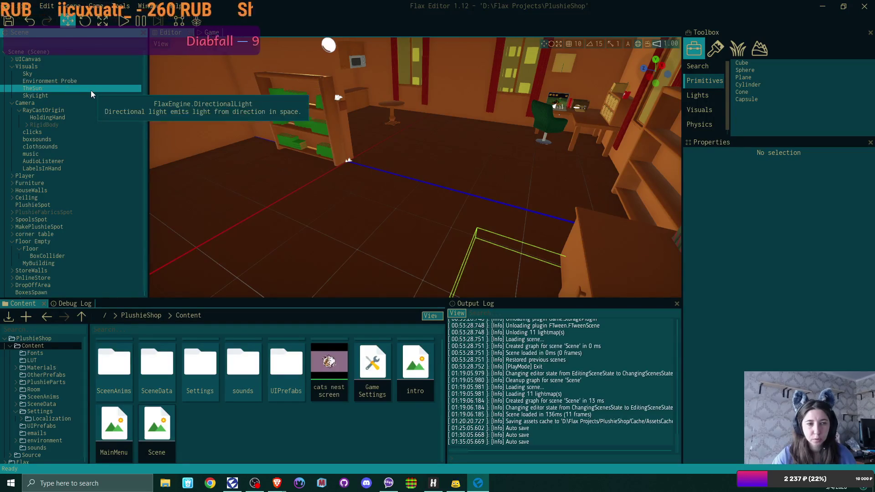
click(91, 89)
click(84, 95)
click(33, 67)
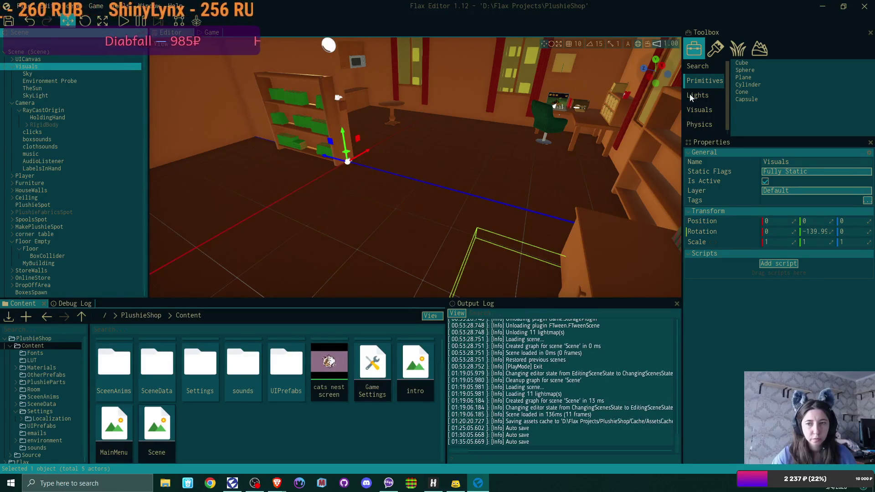
Browse the Toolbox Visuals actor types and drag Exponential Height Fog into Visuals.
click(710, 111)
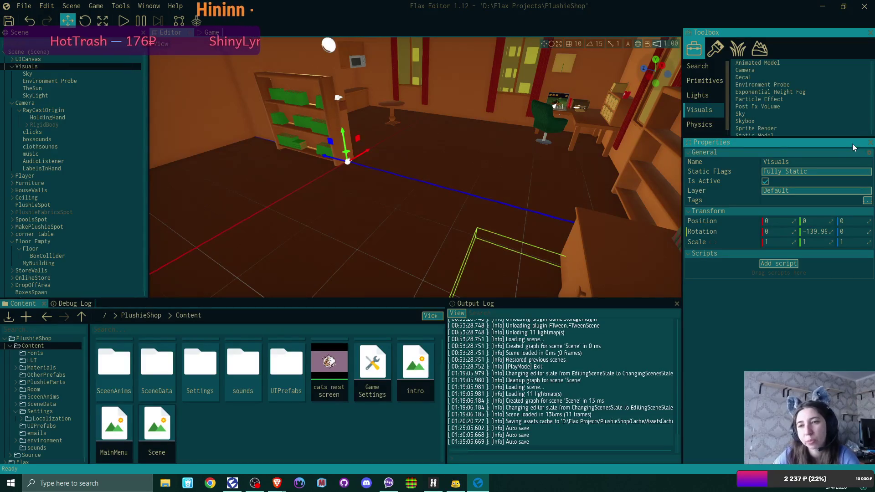
scroll(859, 109, down, 2)
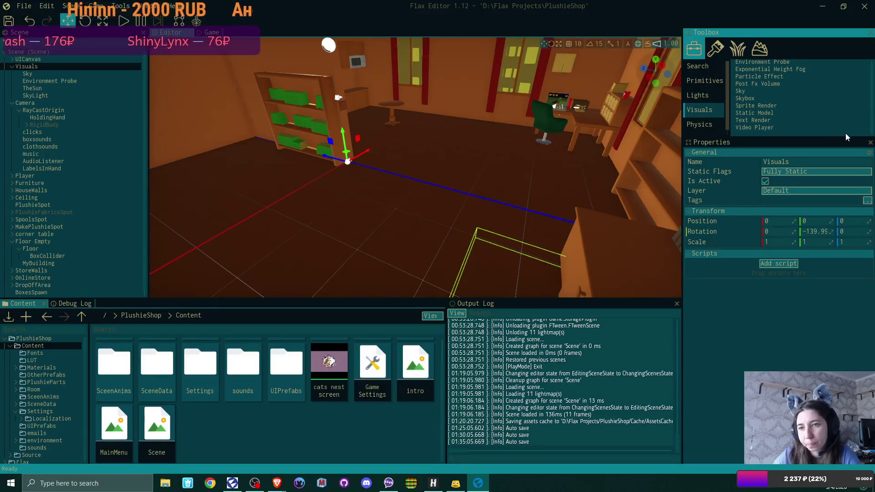
scroll(836, 121, down, 1)
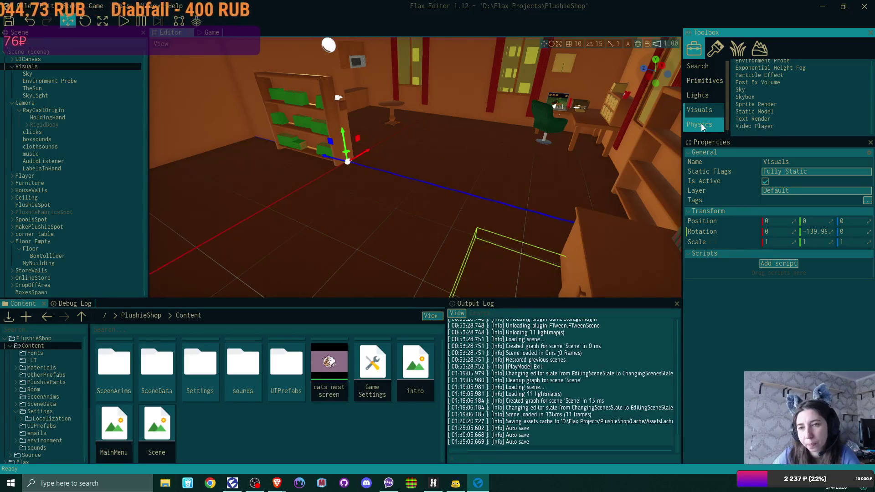
scroll(715, 124, down, 1)
scroll(716, 125, up, 1)
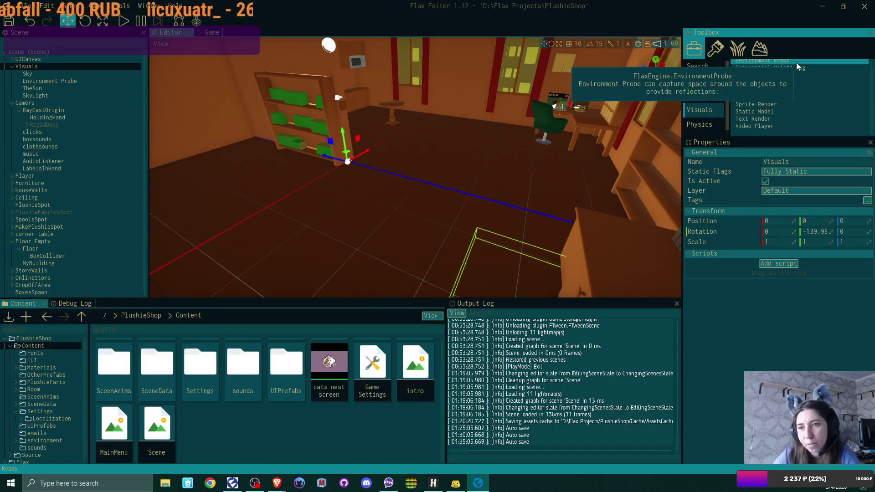
mouse_move(799, 67)
mouse_down()
mouse_move(579, 91)
mouse_move(34, 82)
mouse_move(28, 64)
mouse_up()
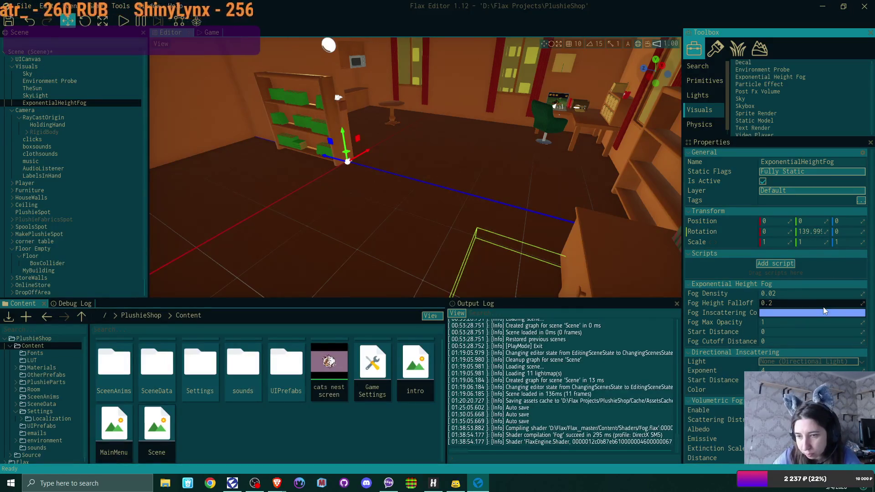
Set TheSun as the fog's Directional Inscattering Light and open its Fog Inscattering Color picker.
click(849, 360)
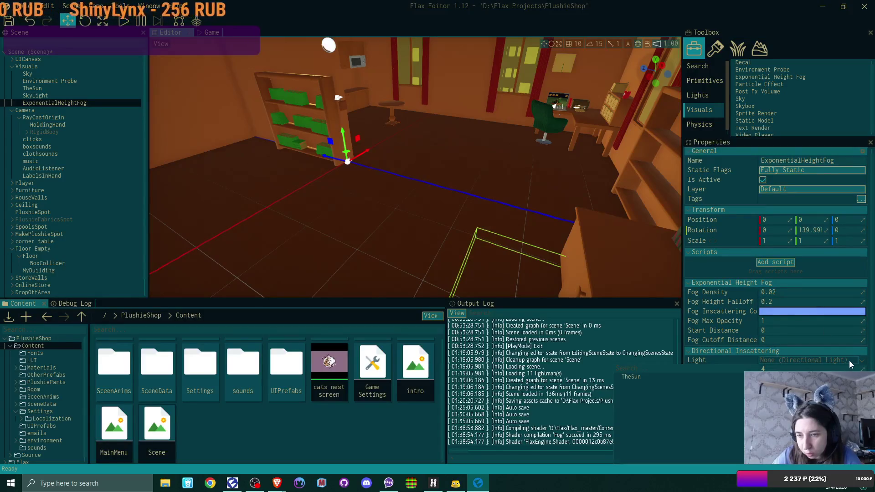
click(637, 377)
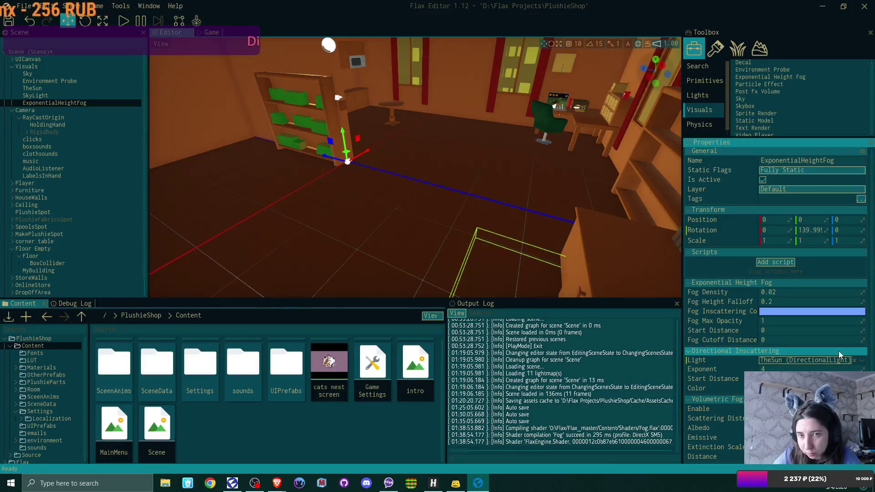
click(353, 176)
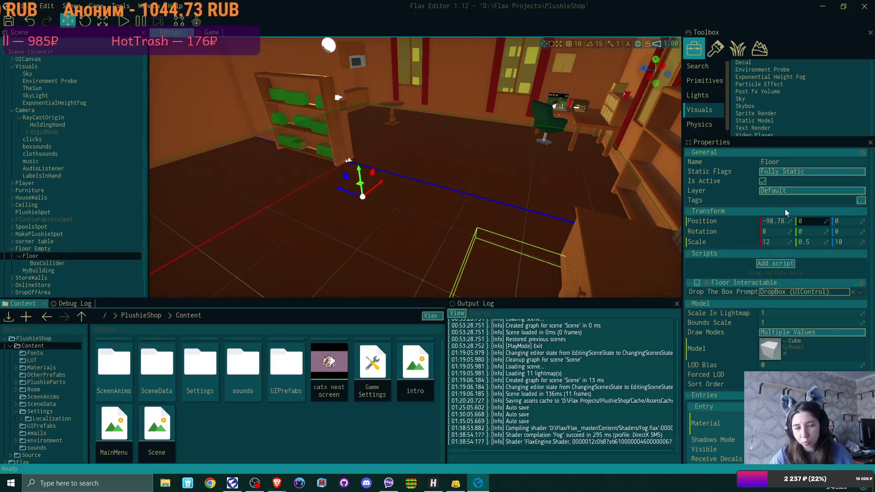
click(65, 103)
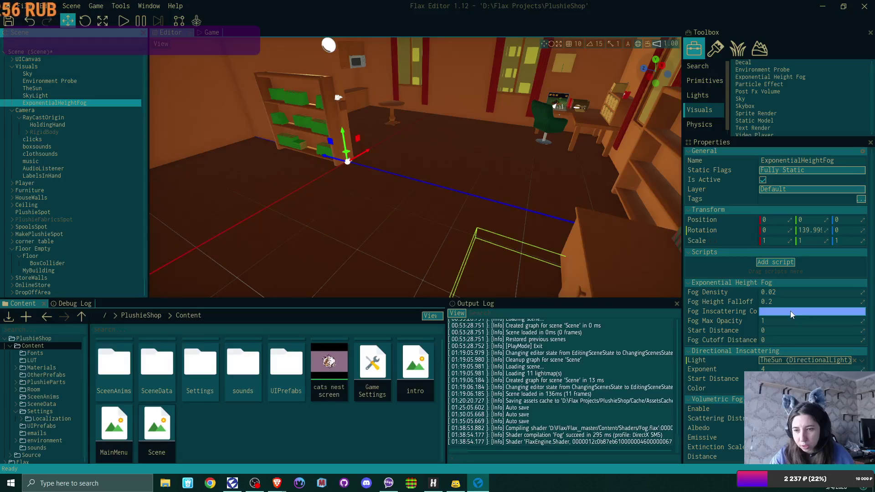
click(792, 317)
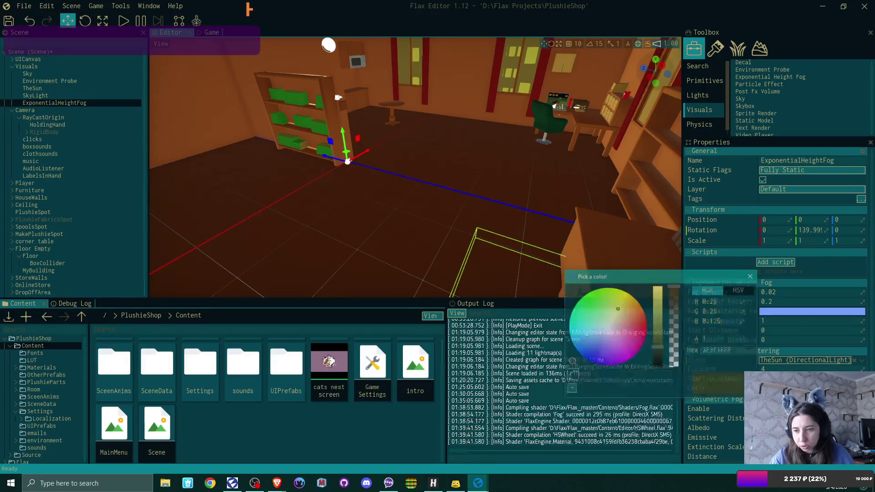
click(659, 295)
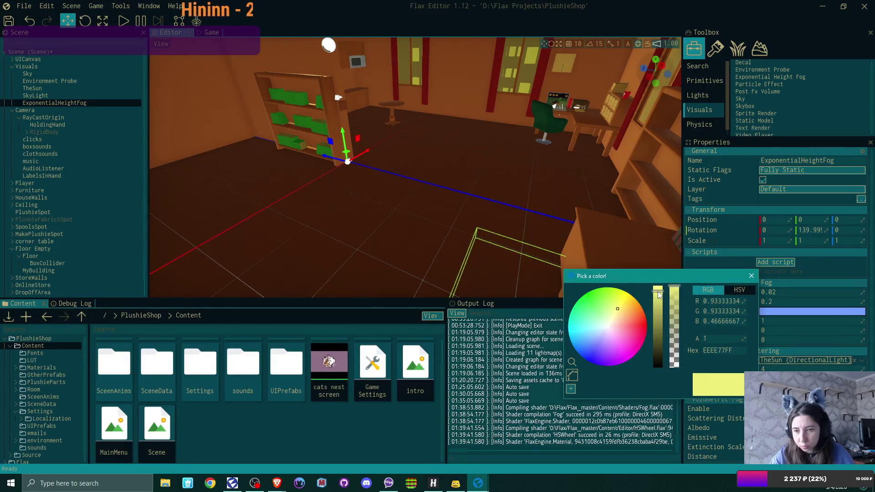
click(709, 407)
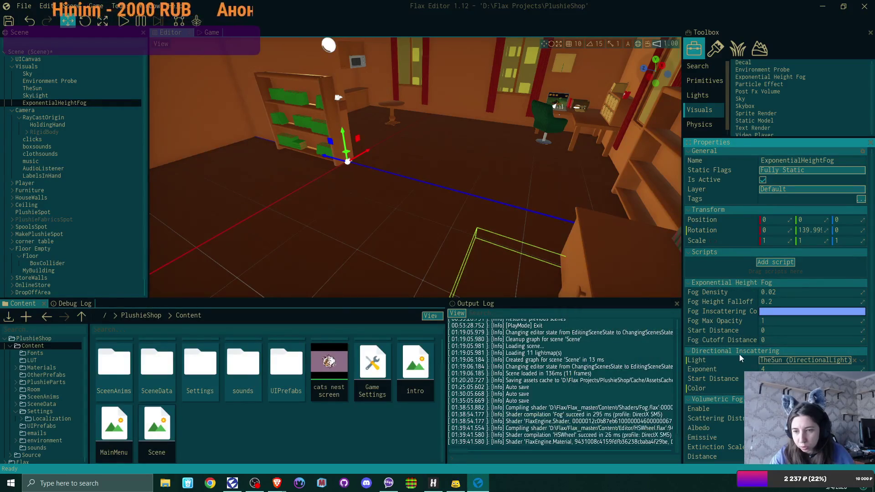
mouse_move(738, 370)
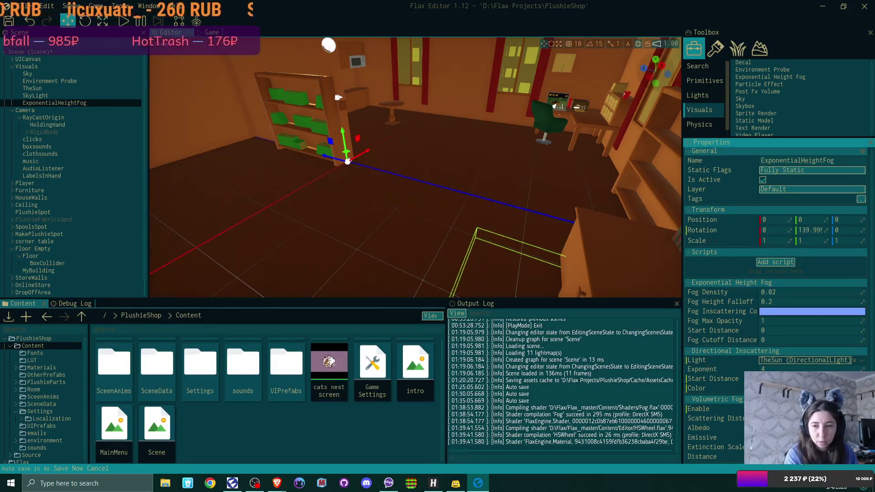
mouse_move(407, 109)
mouse_down()
mouse_move(524, 105)
mouse_move(355, 108)
mouse_move(442, 108)
mouse_move(360, 108)
mouse_move(369, 108)
mouse_up()
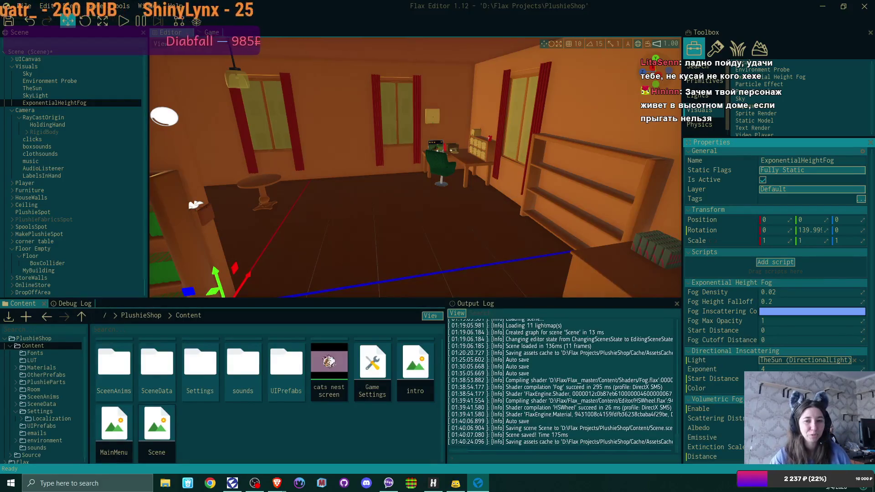
Fly around the room, drag the fog's Directional Inscattering Exponent to 3.7, and select Sky.
key(w)
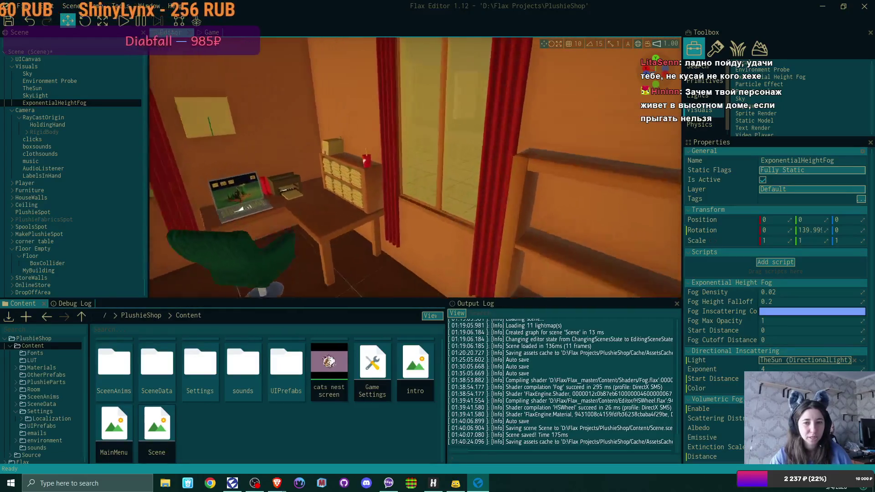
key(w)
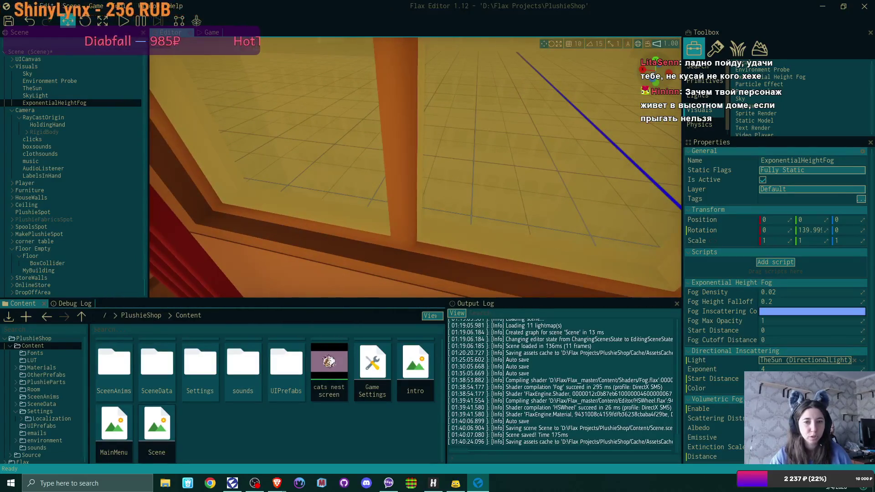
key(s)
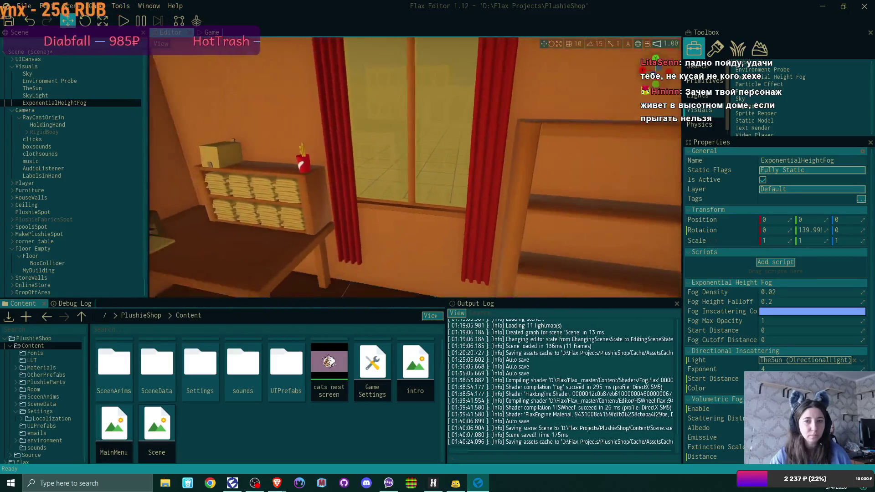
key(s)
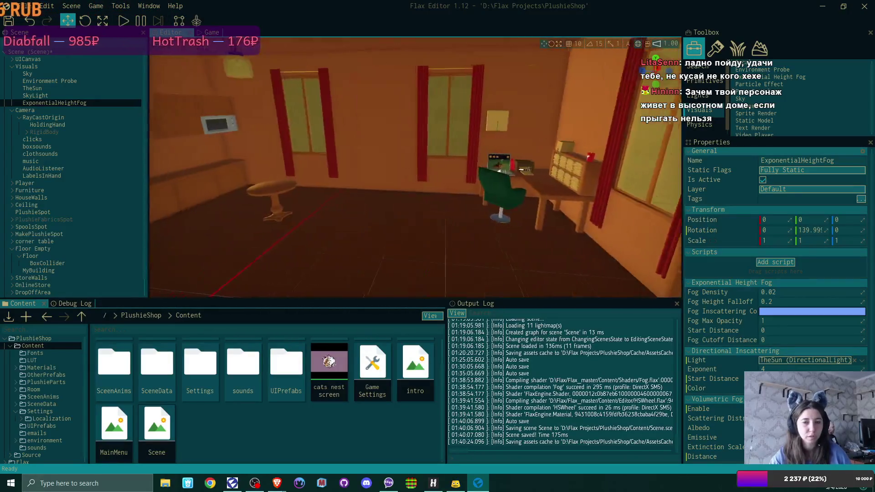
key(w)
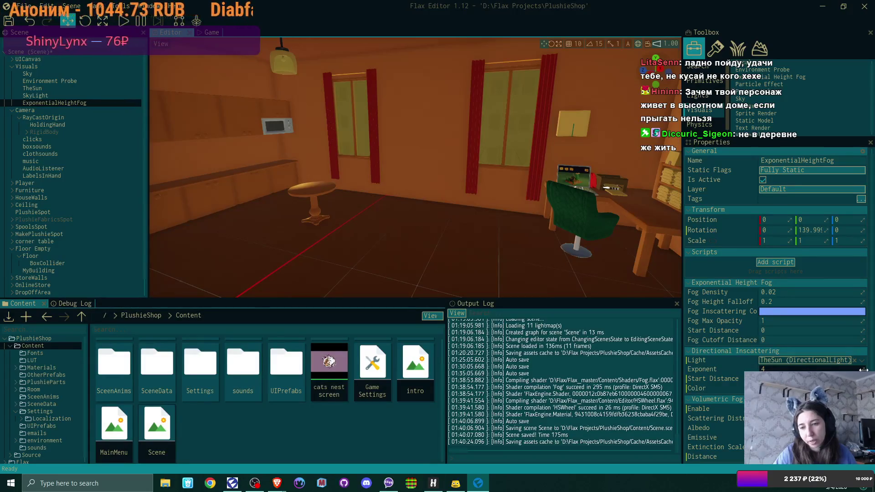
drag(863, 371, 857, 370)
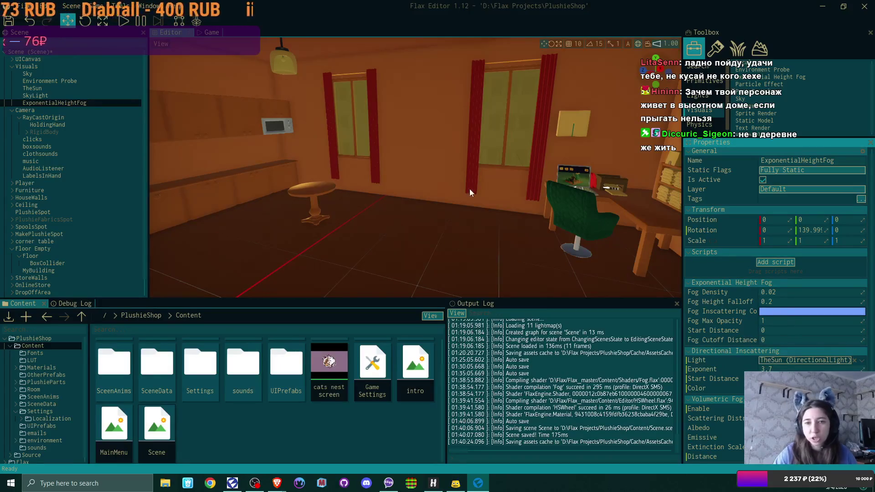
click(55, 73)
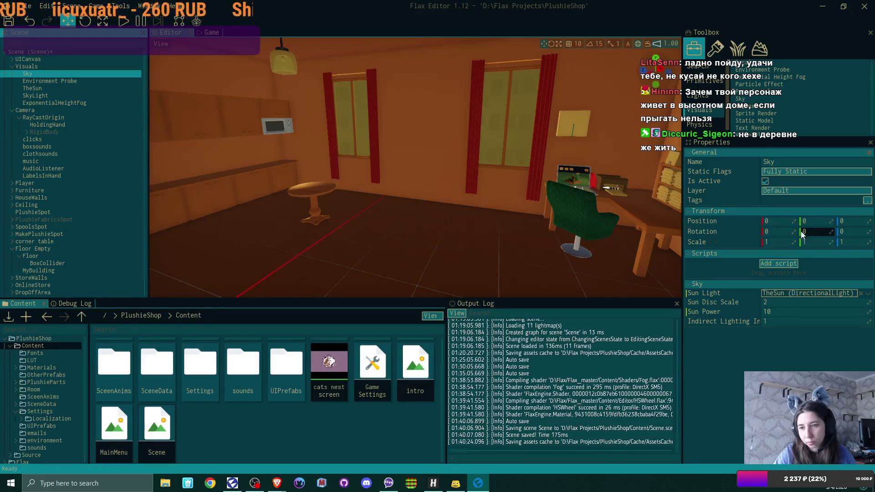
Experiment with the Sky's X rotation, entering 5 and then -29.
click(777, 231)
text(5)
drag(777, 232, 797, 231)
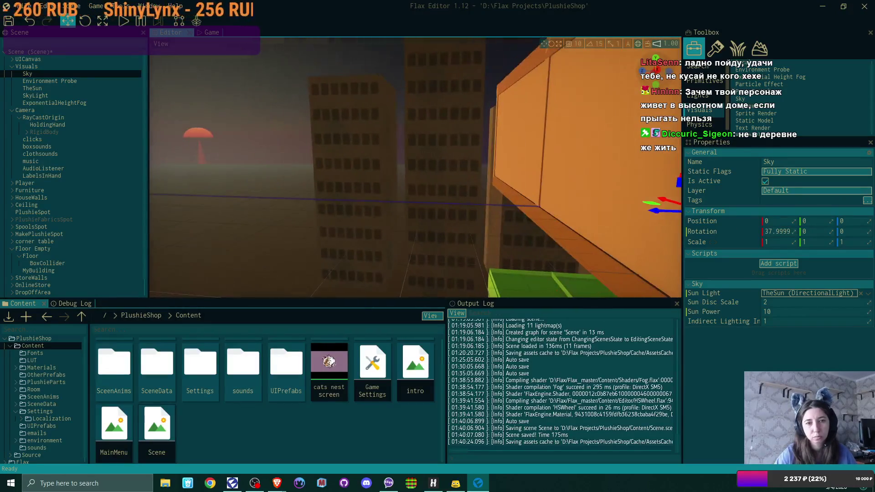
click(782, 231)
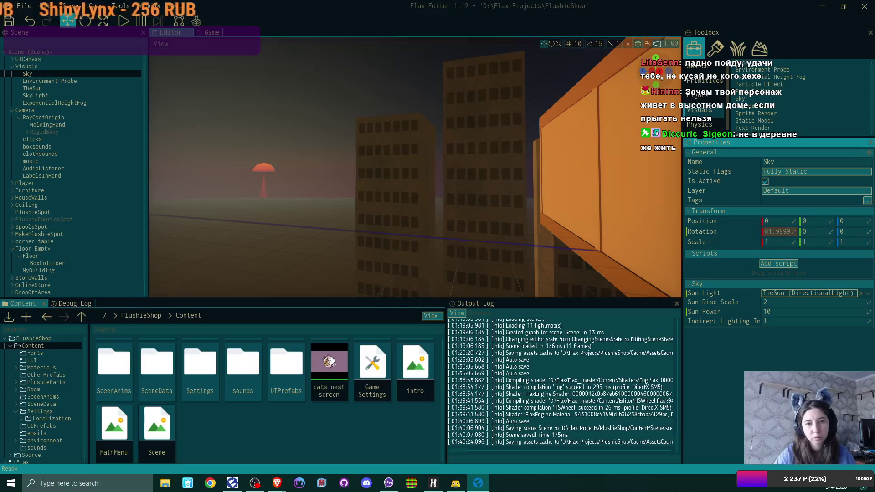
text(-29)
key(Return)
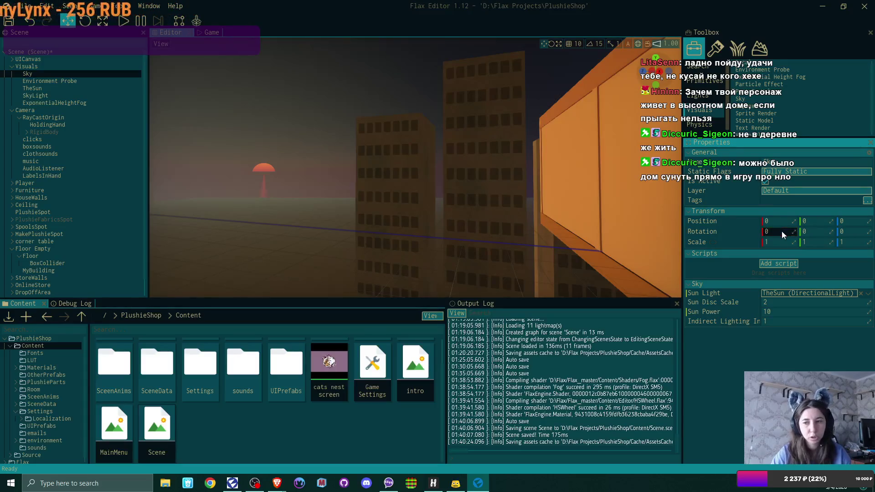
Change the Sky's Z rotation entry from 61 to -33, then select TheSun.
click(852, 232)
text(61)
key(BackSpace)
key(BackSpace)
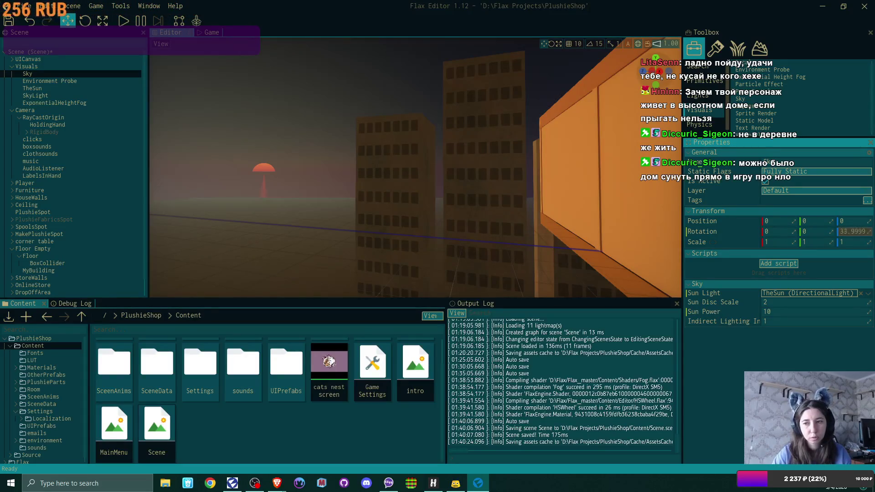
text(-33)
key(Return)
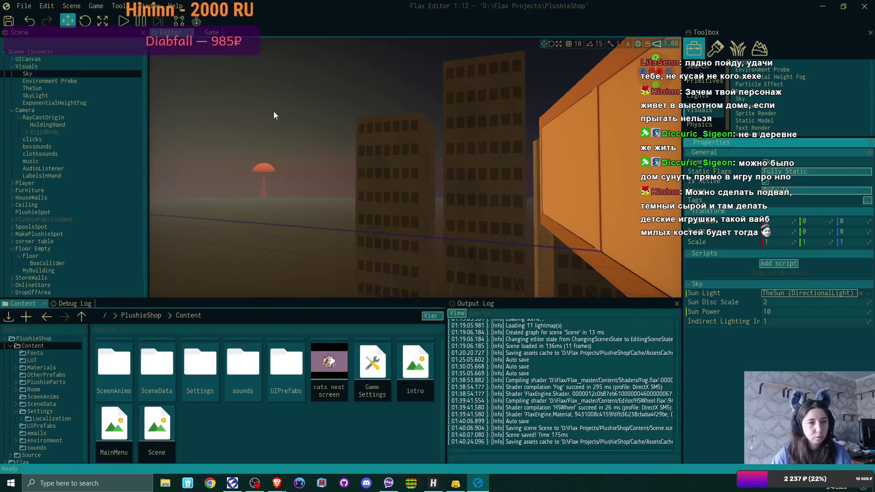
click(56, 90)
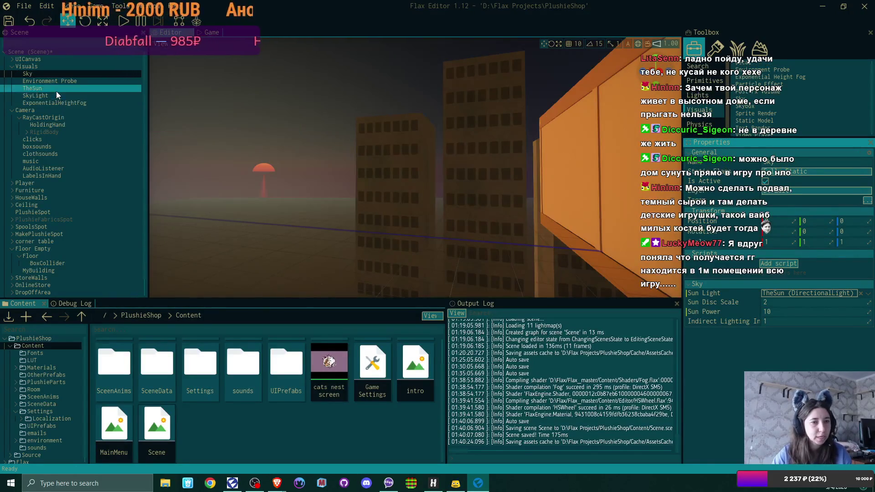
Tilt TheSun's X rotation to about -89.999 and view the room's shifted lighting.
mouse_move(790, 232)
mouse_down()
mouse_move(761, 232)
mouse_move(787, 228)
mouse_up()
key(f)
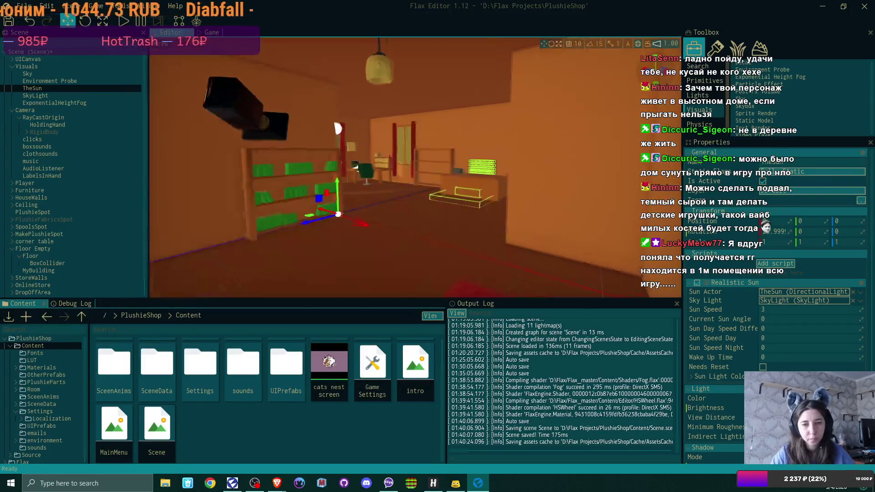
mouse_move(337, 133)
mouse_down()
mouse_move(150, 129)
mouse_move(246, 130)
mouse_move(346, 177)
mouse_up()
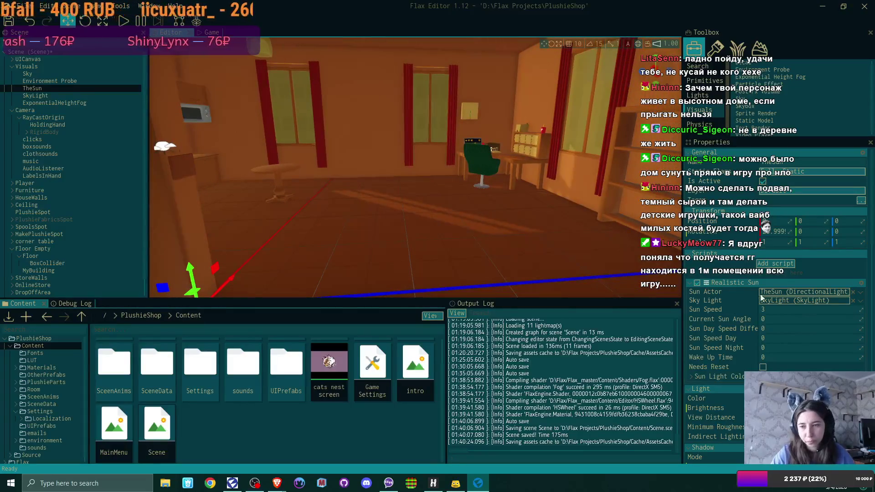
click(766, 310)
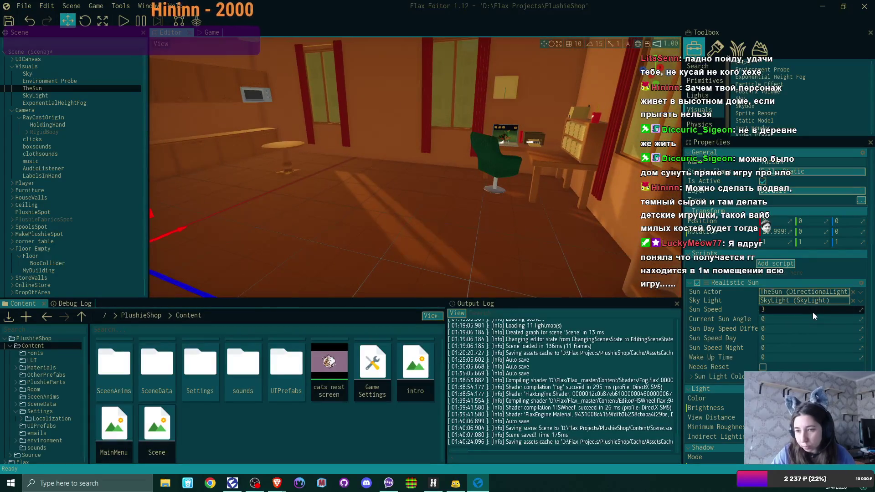
Look over TheSun's Light and Shadow properties, then select ExponentialHeightFog again.
click(60, 97)
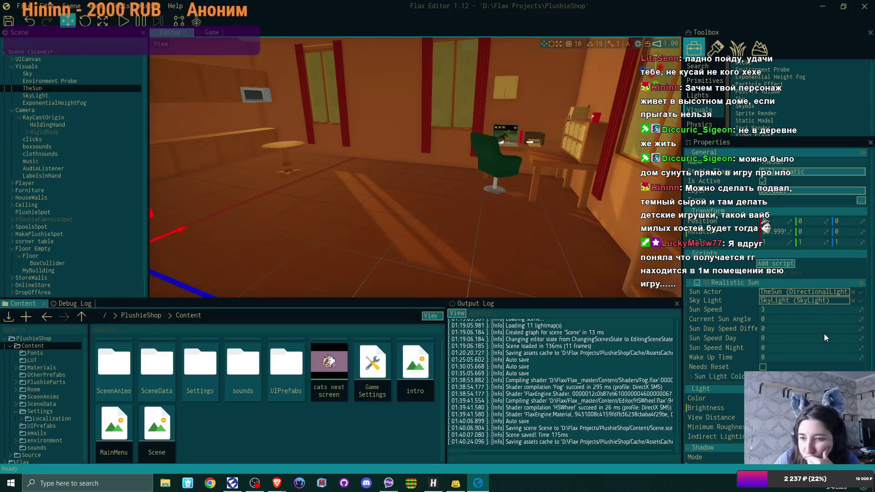
scroll(825, 336, down, 1)
scroll(825, 336, down, 2)
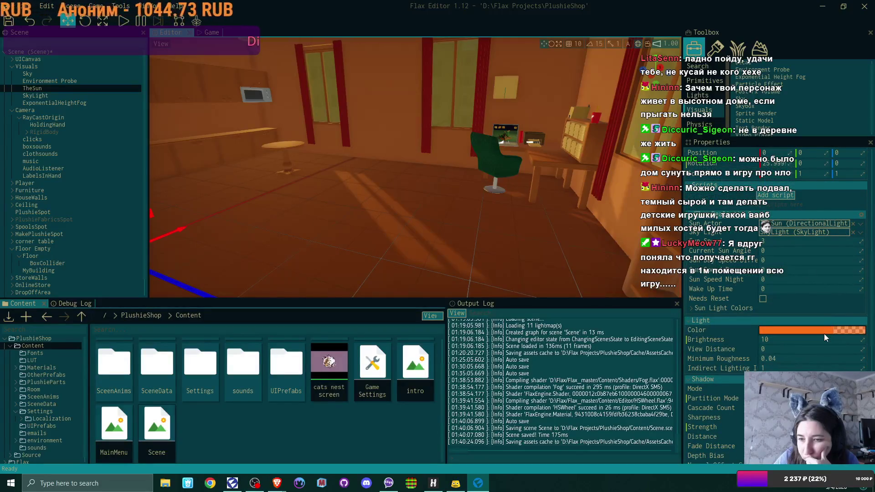
scroll(825, 337, down, 1)
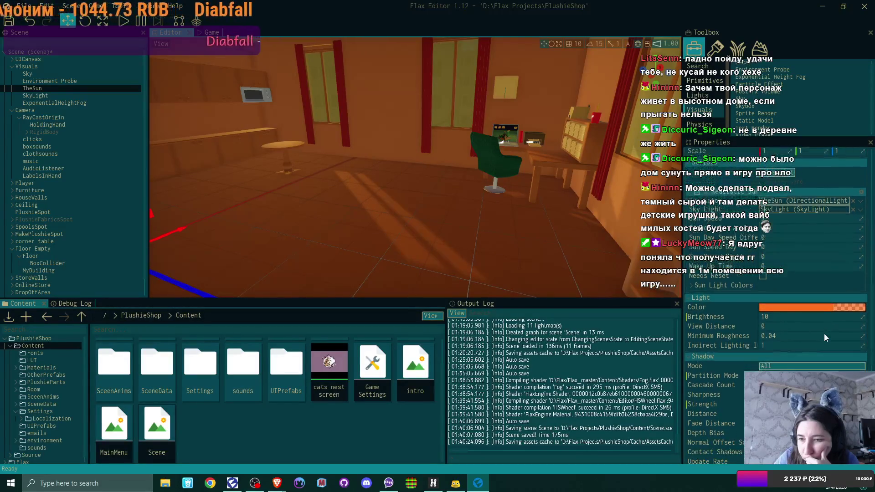
scroll(825, 337, down, 1)
scroll(825, 337, down, 1)
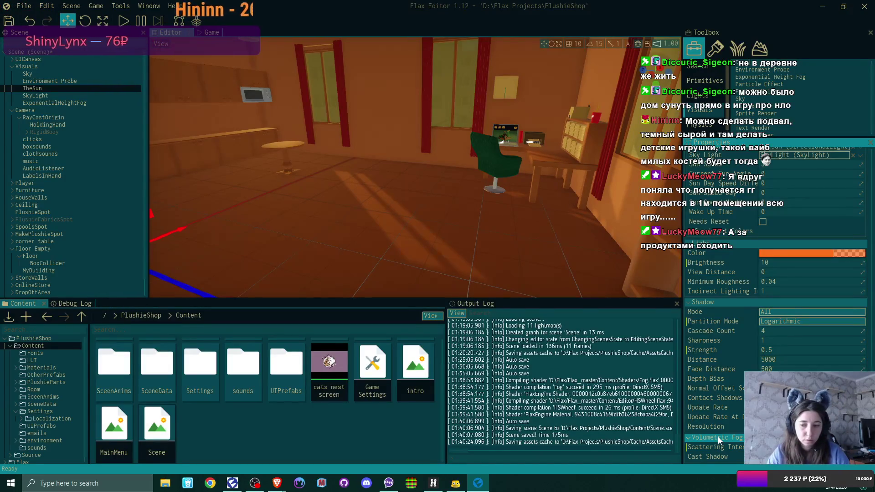
drag(410, 182, 347, 174)
drag(246, 92, 244, 92)
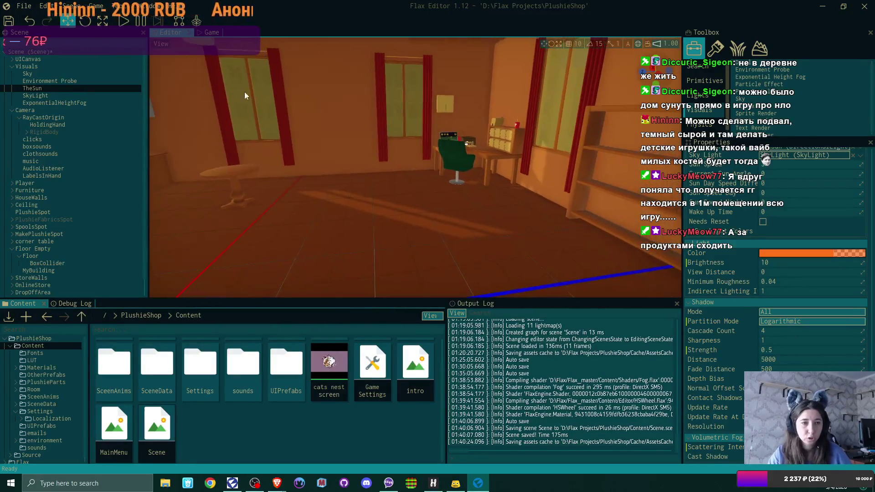
click(86, 103)
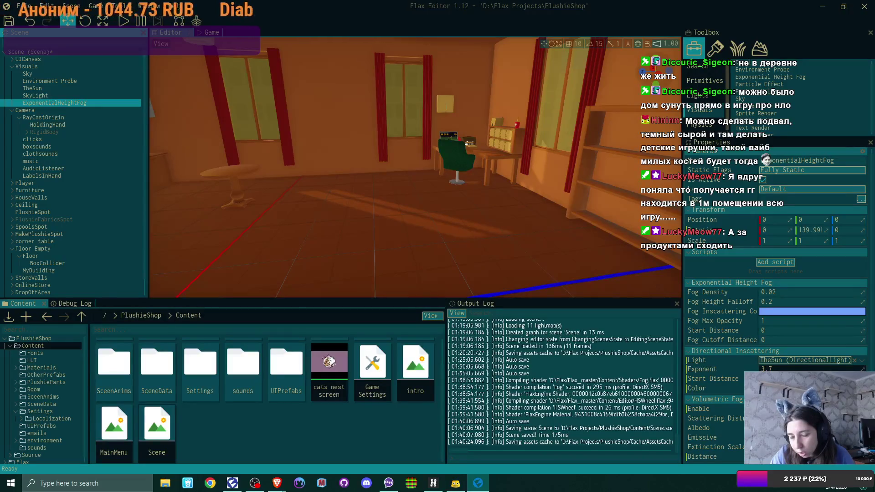
click(771, 369)
text(11)
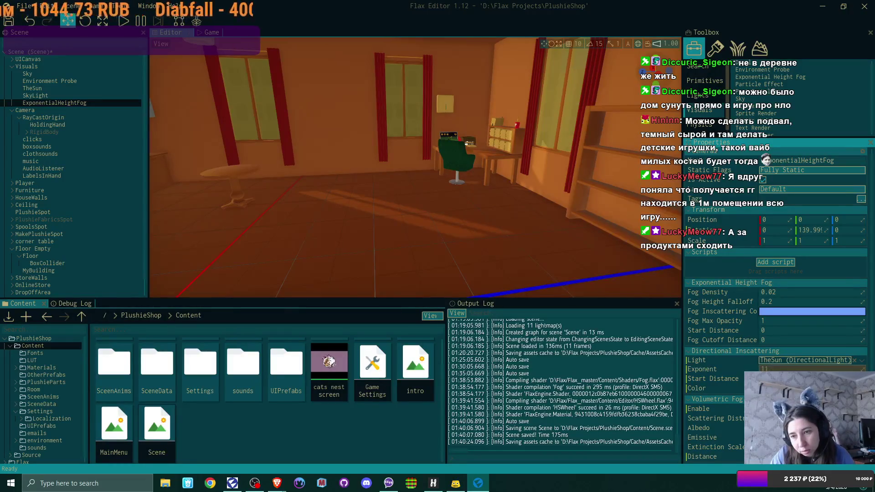
drag(774, 369, 768, 369)
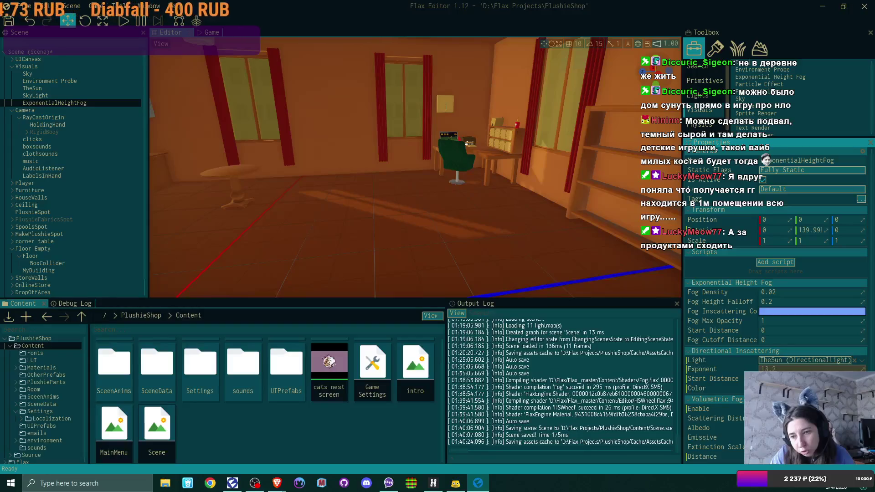
text(2)
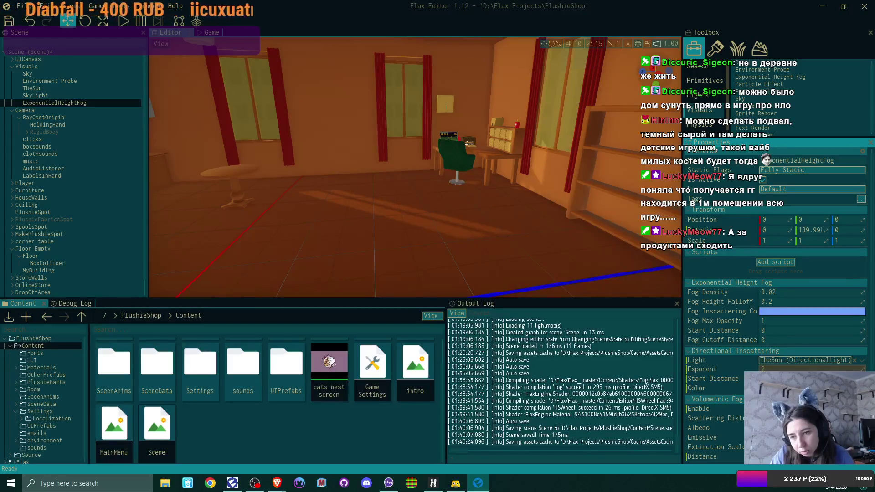
key(BackSpace)
text(8)
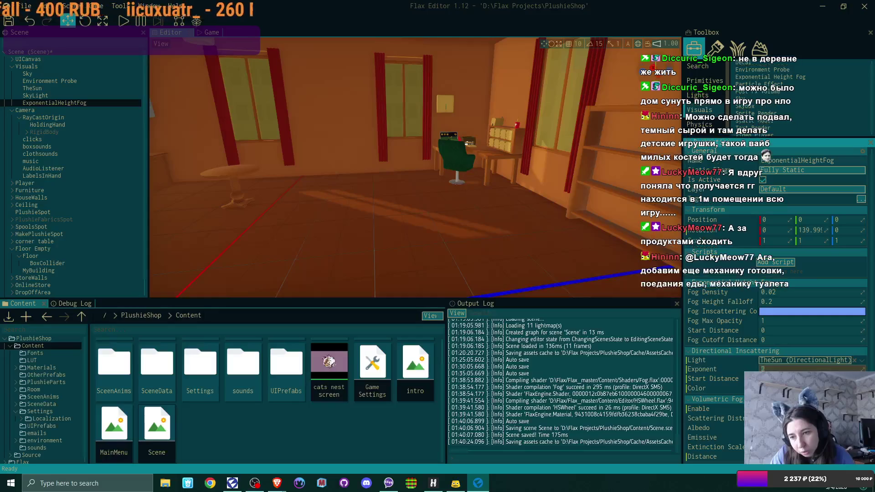
mouse_move(857, 370)
mouse_down()
mouse_move(830, 371)
mouse_move(869, 370)
mouse_up()
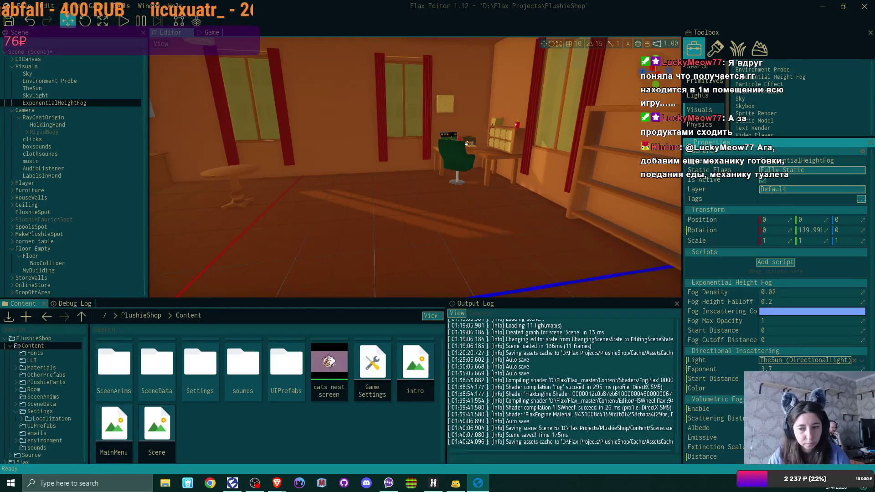
mouse_move(726, 420)
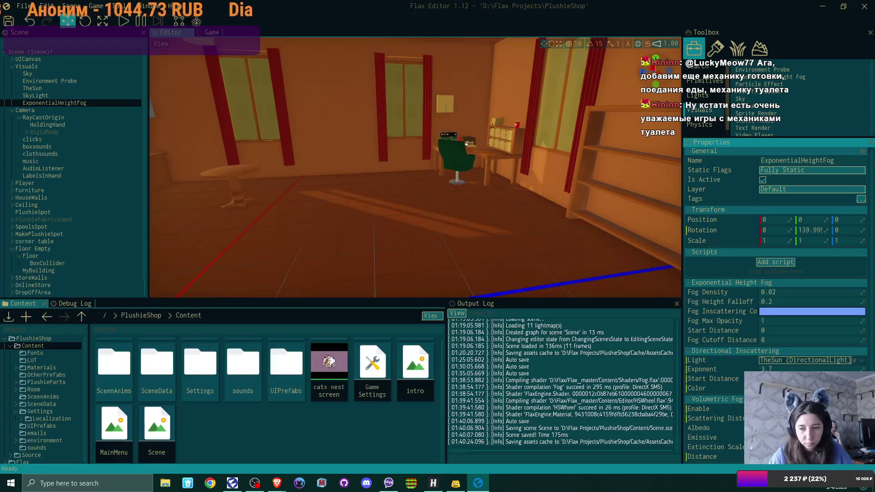
click(812, 311)
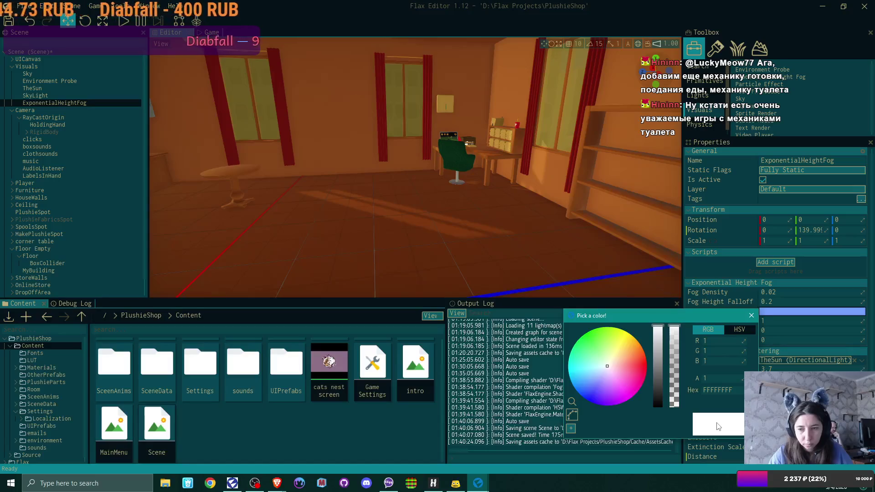
Choose pale yellow EEEE77FF, close the colour picker, and orbit toward the green chair.
click(572, 401)
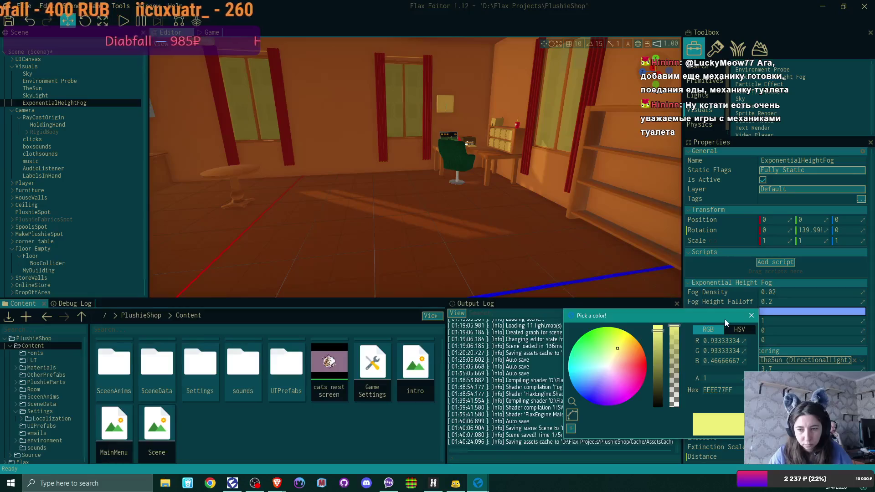
click(751, 315)
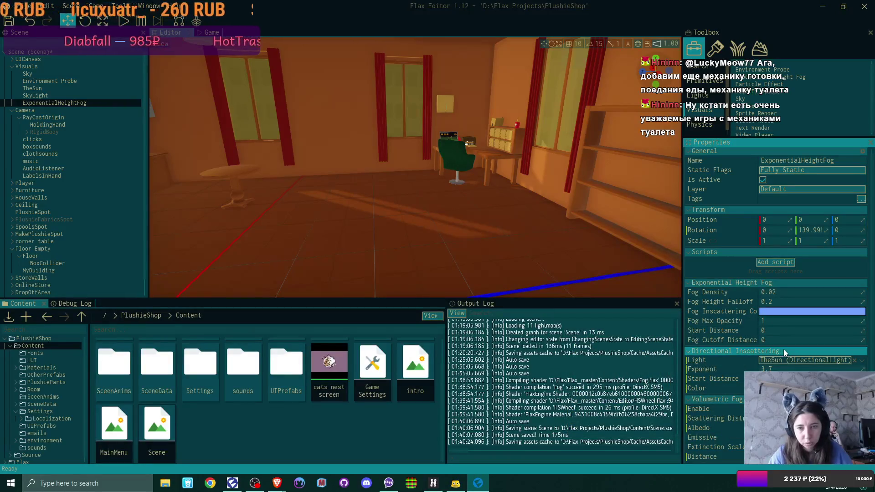
mouse_move(475, 207)
mouse_down()
mouse_move(374, 193)
mouse_move(472, 210)
mouse_up()
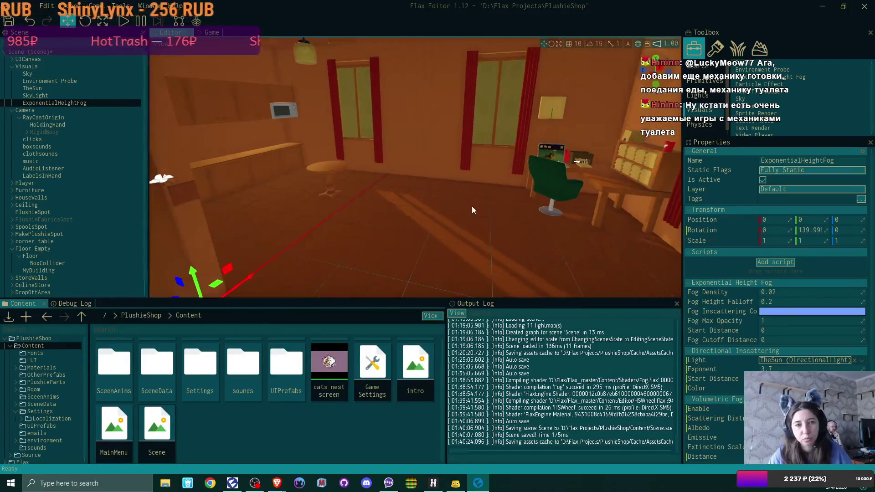
Start play mode with F5 and walk around the windows, desk, chair and shelves.
key(F5)
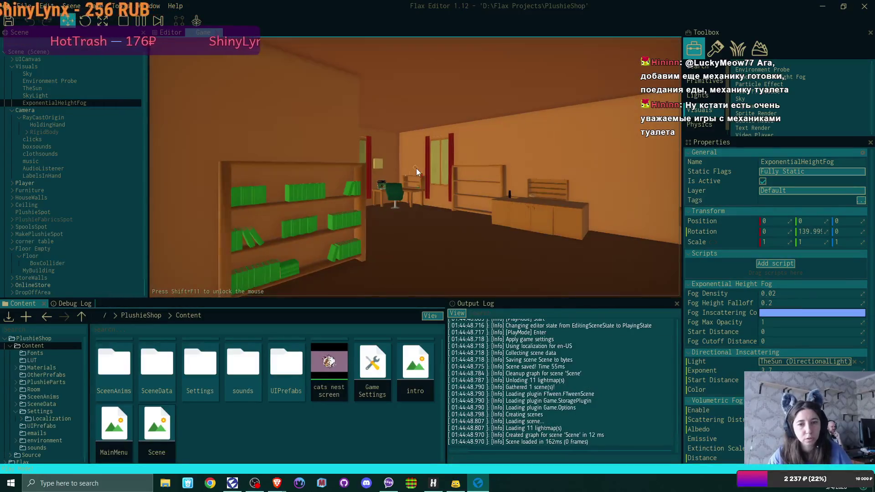
key(w)
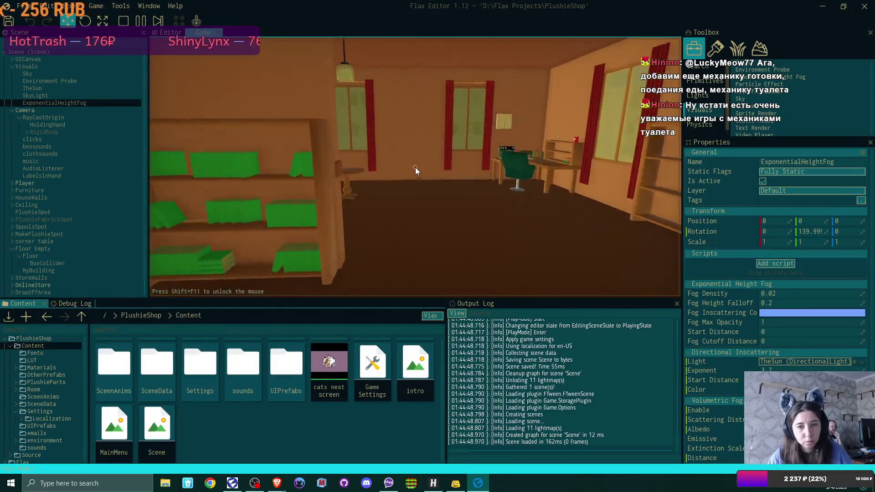
key(w)
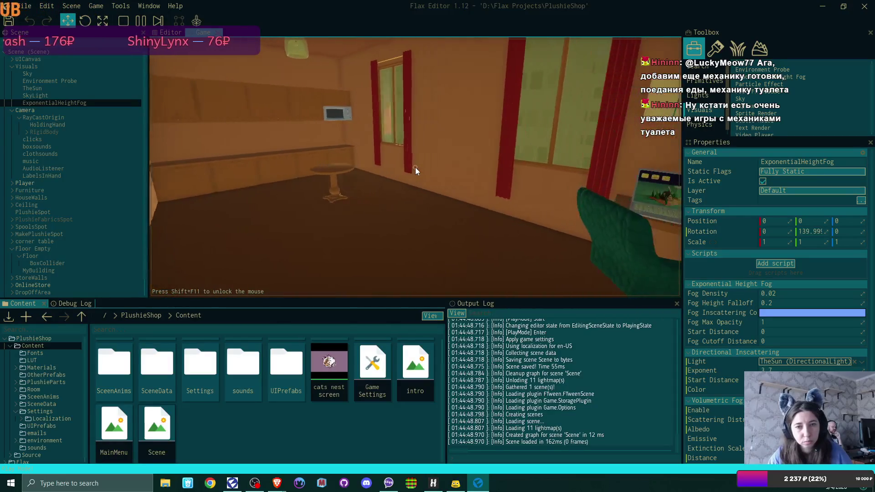
key(a)
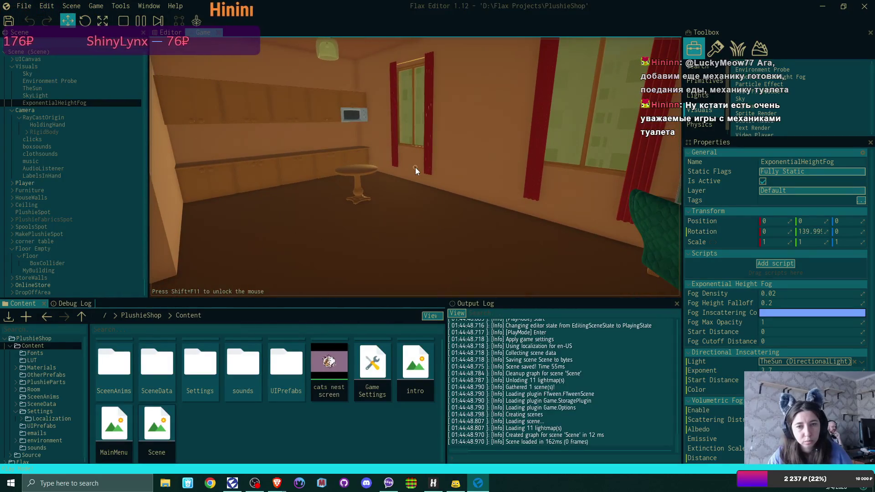
key(d)
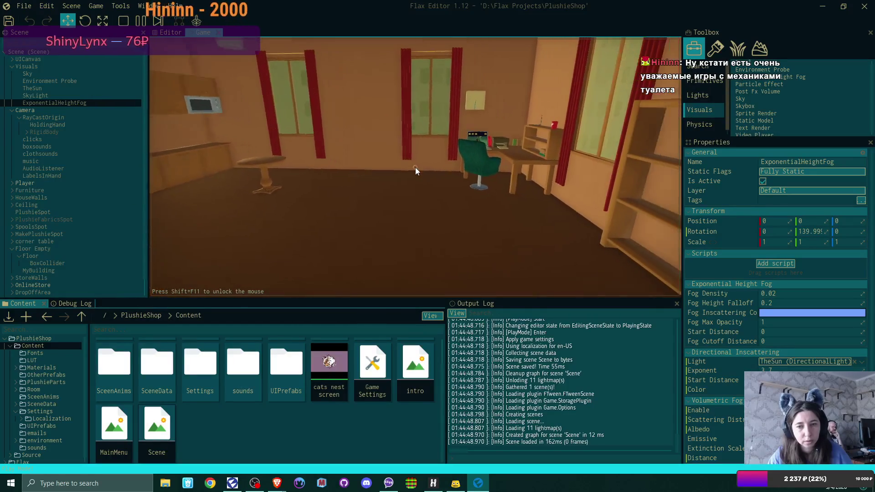
key(w)
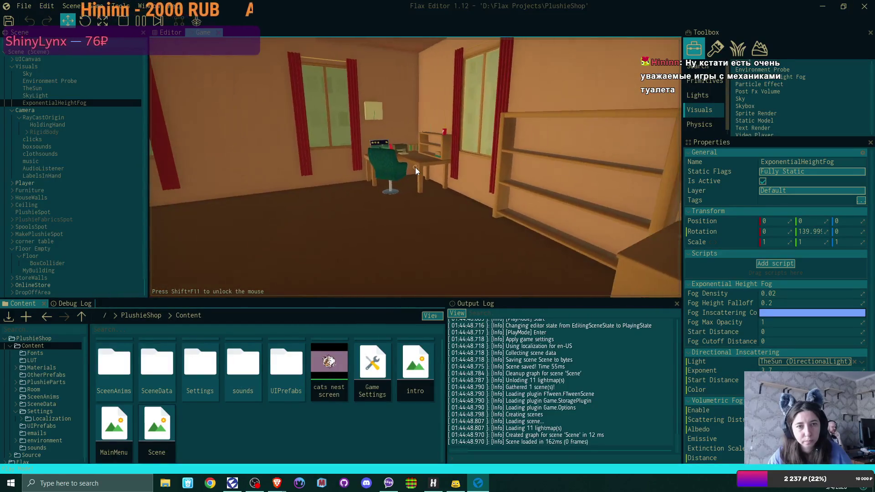
key(d)
key(a)
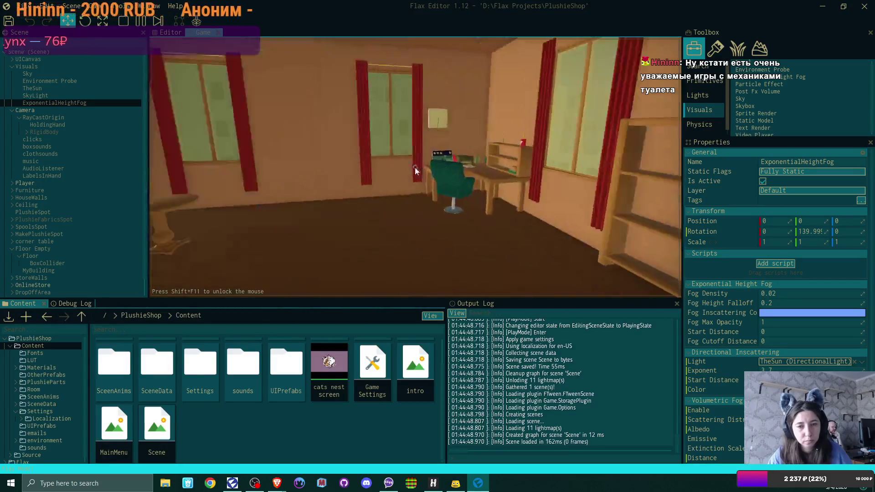
key(w)
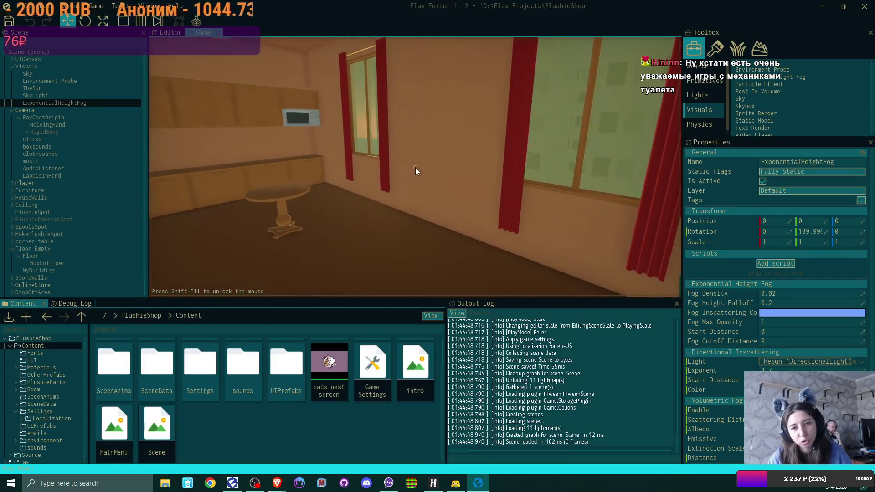
key(a)
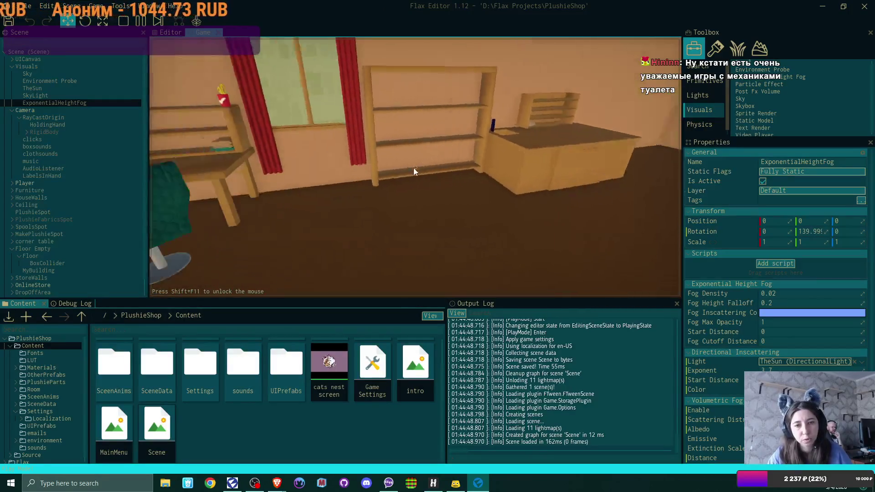
key(a)
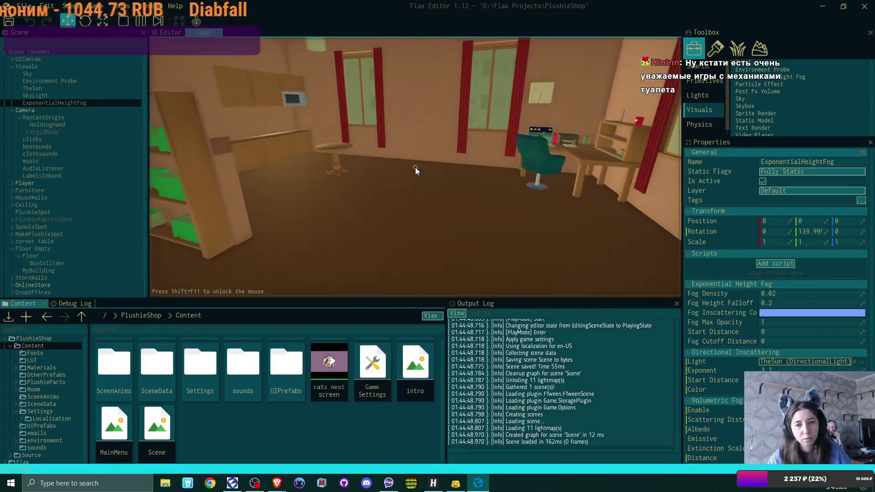
key(s)
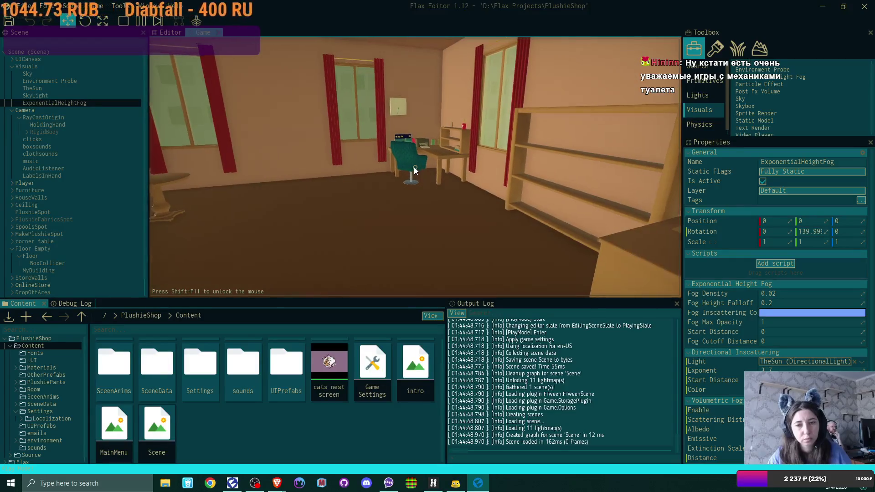
key(w)
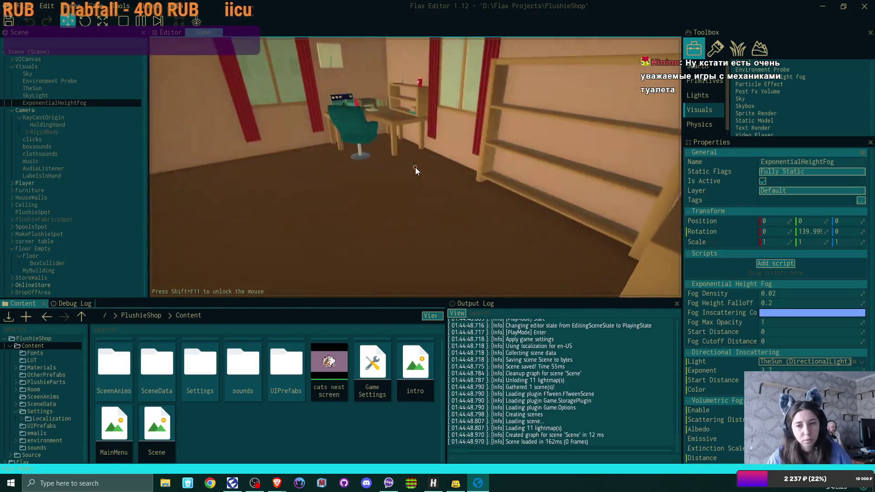
key(s)
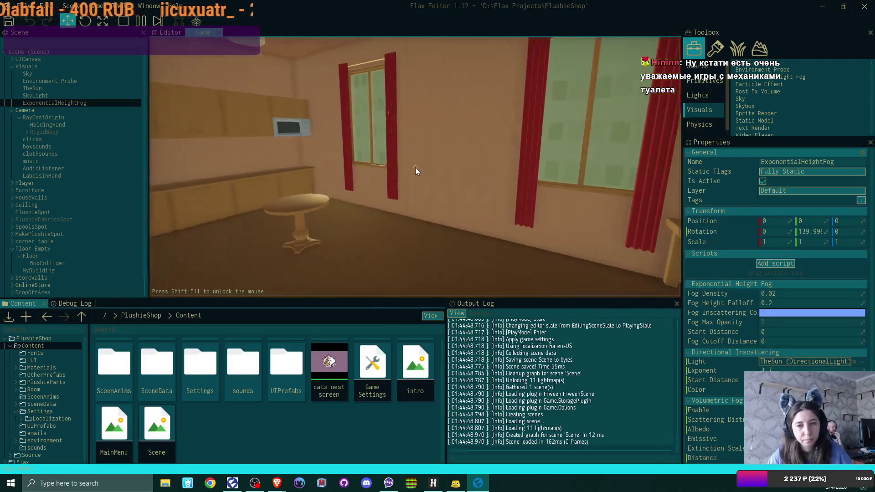
key(w)
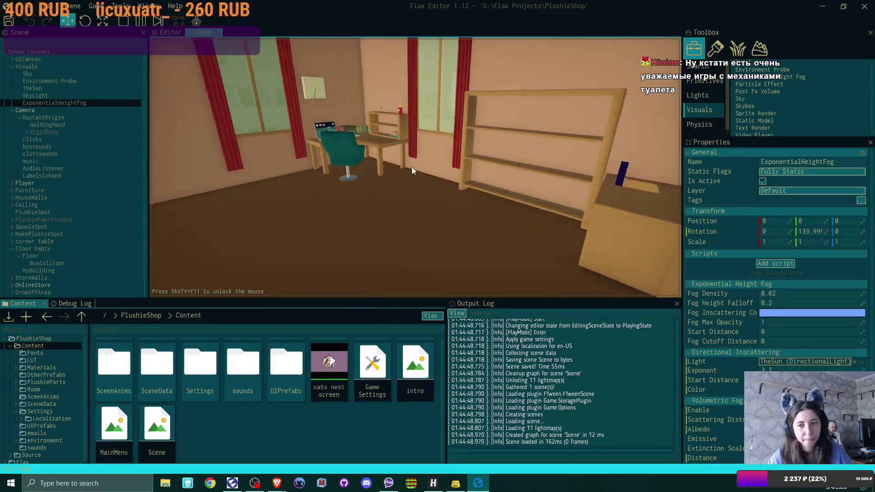
key(w)
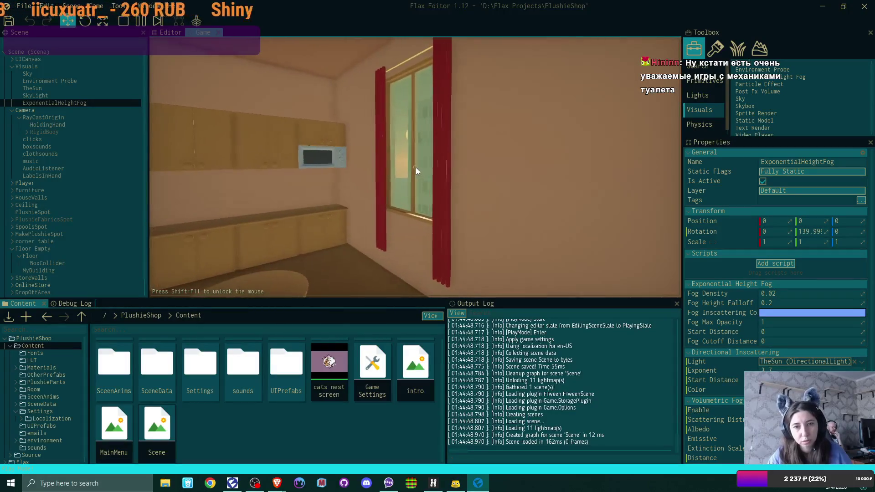
key(w)
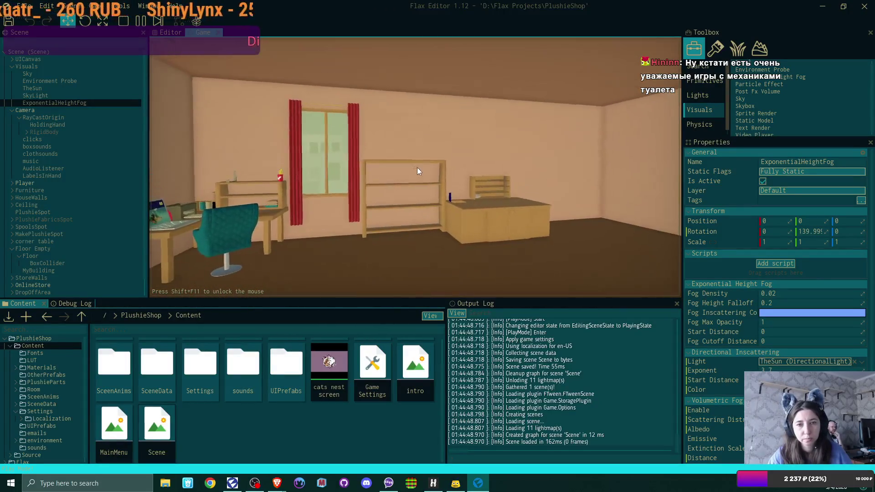
key(s)
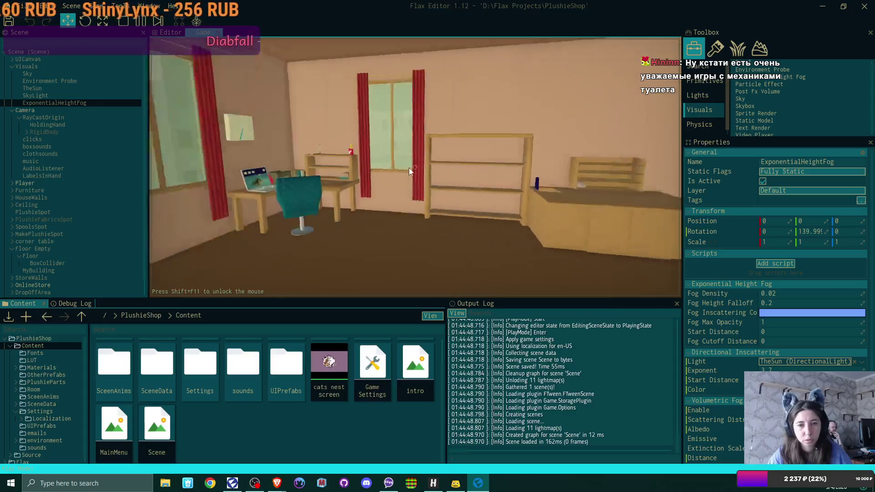
Tour the round table, counter and shelves, then pause with F6 facing the desk and shelves.
key(a)
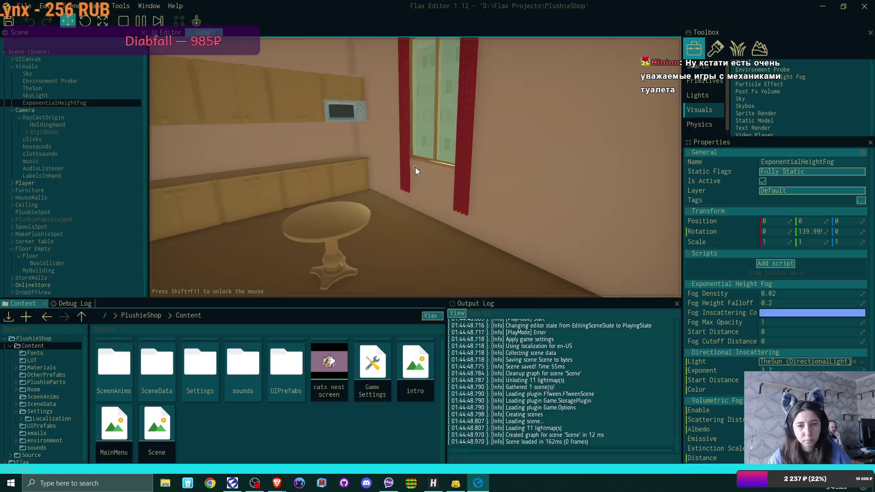
key(d)
key(w)
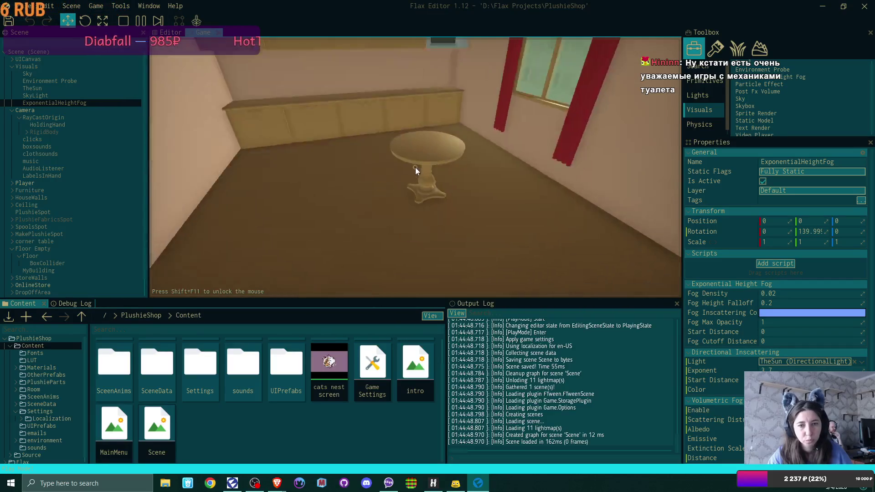
key(a)
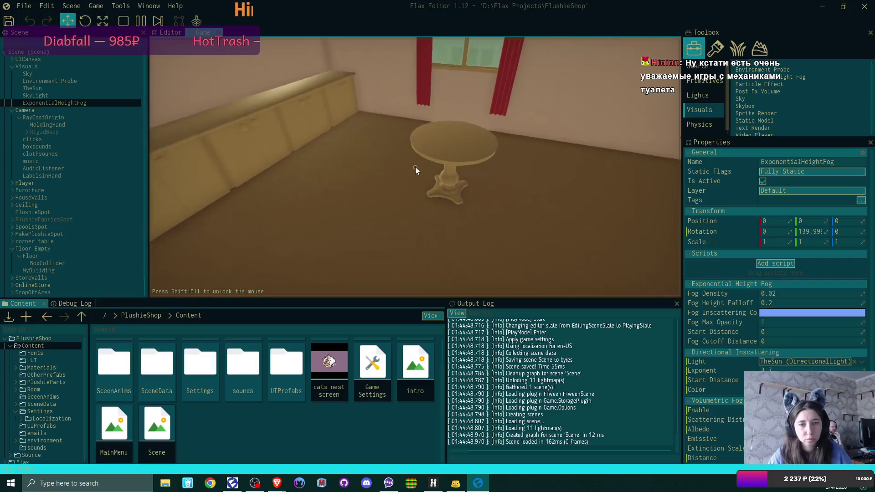
key(d)
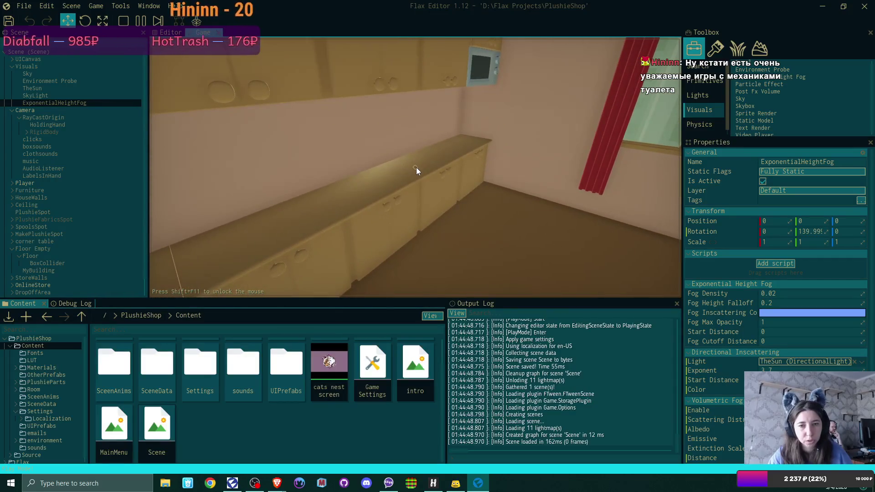
key(d)
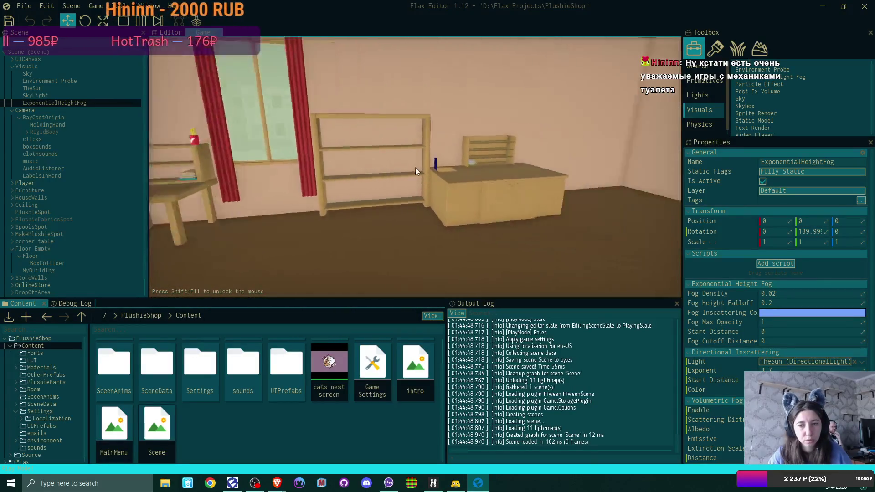
key(a)
key(a)
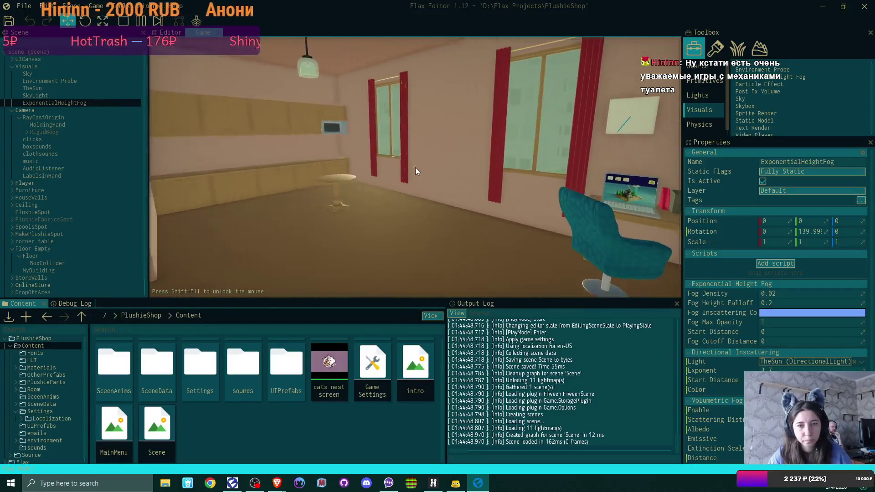
key(d)
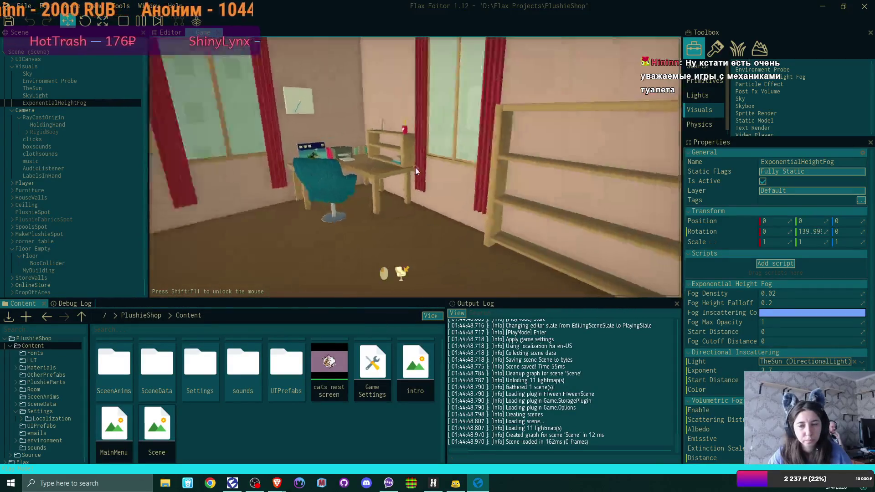
key(a)
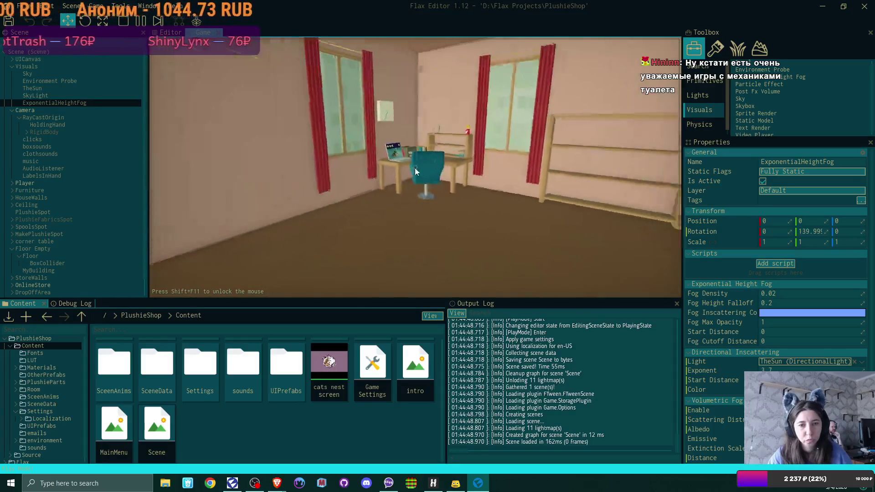
key(d)
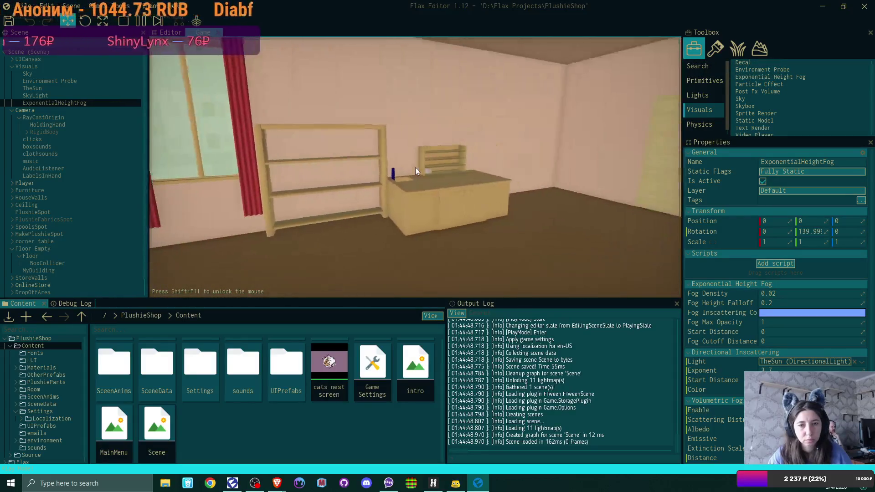
key(a)
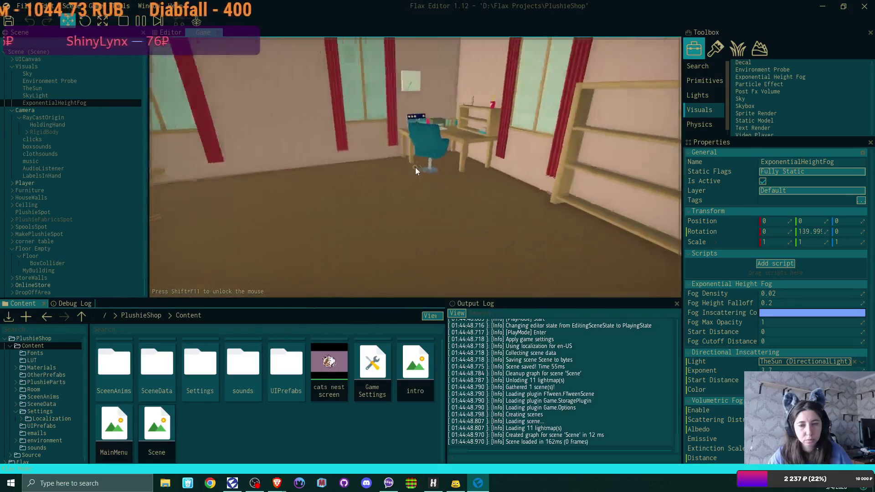
key(a)
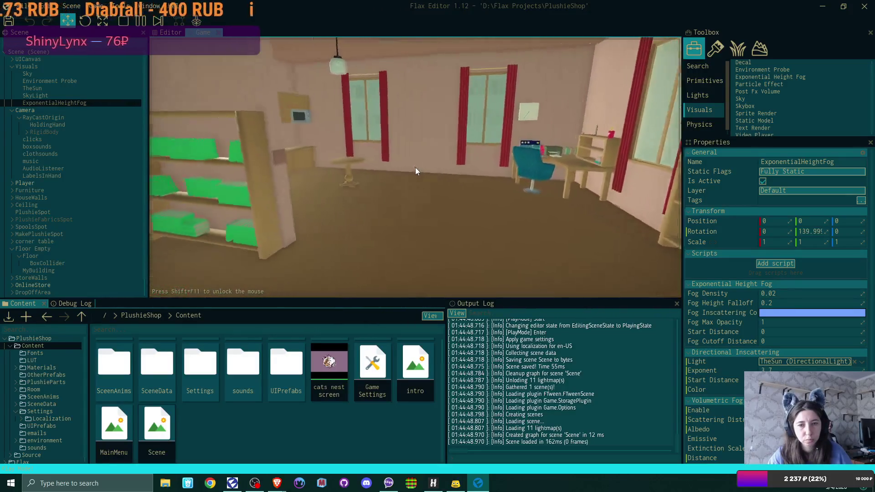
key(w)
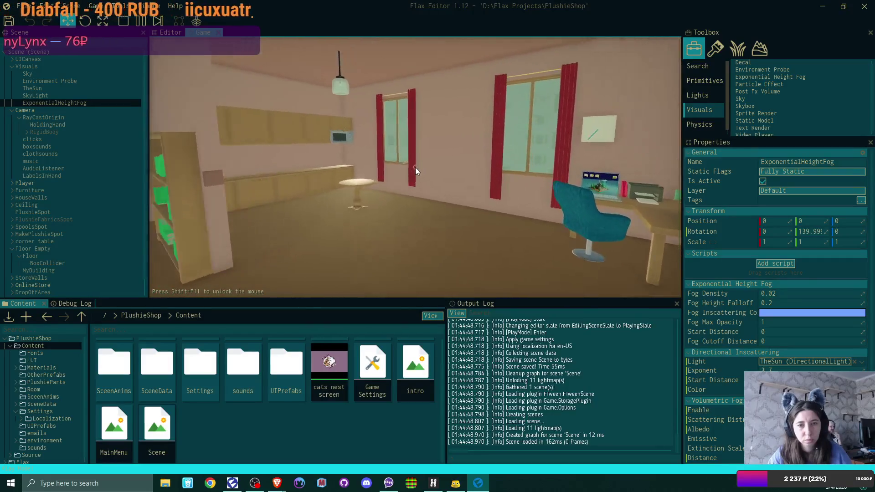
key(w)
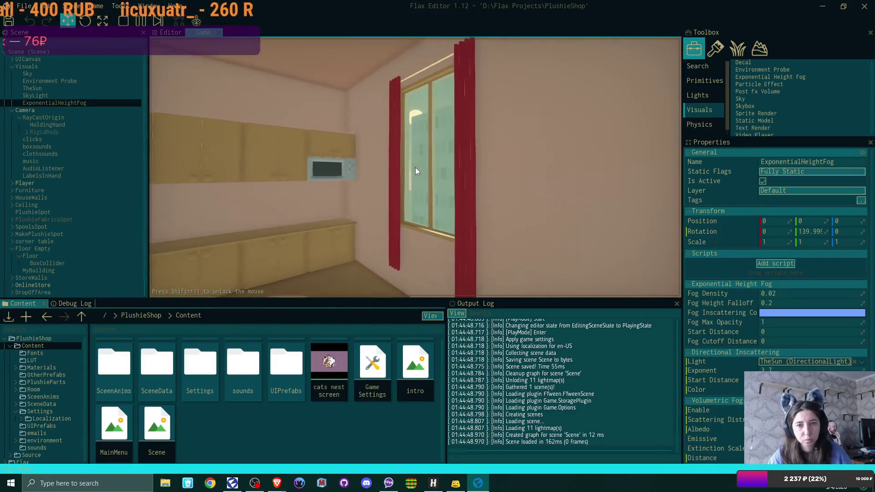
key(a)
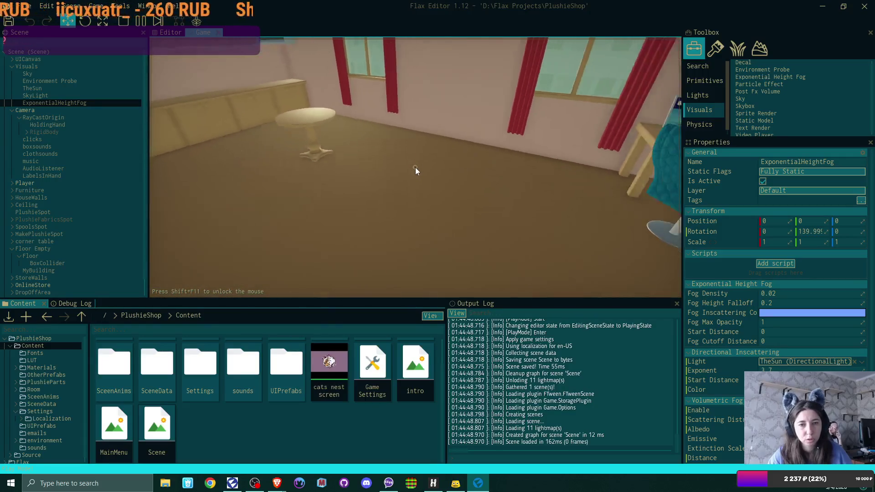
key(a)
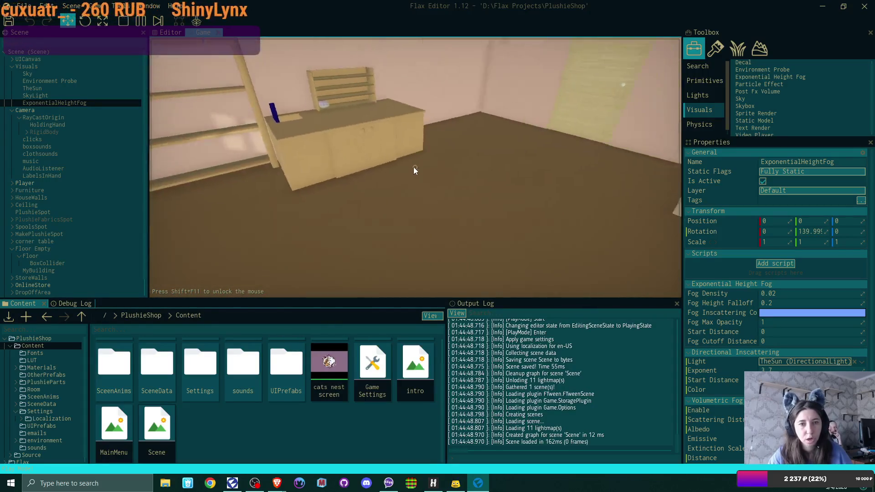
key(a)
key(a)
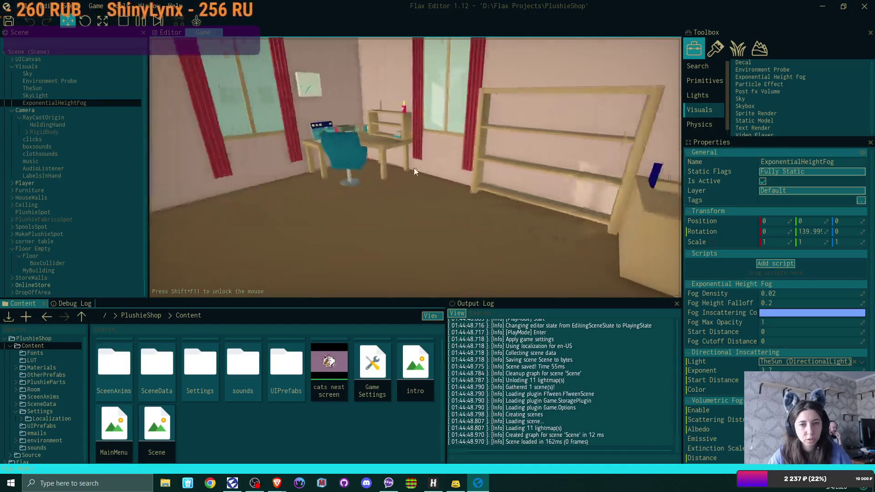
key(a)
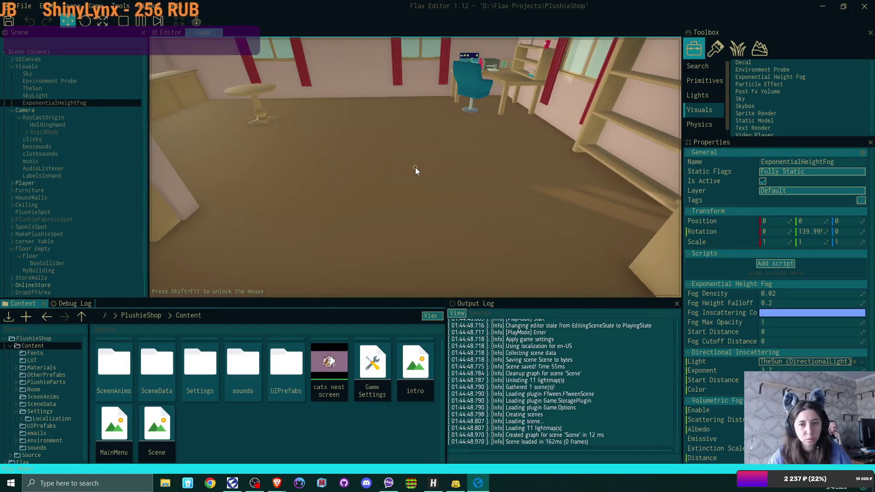
key(d)
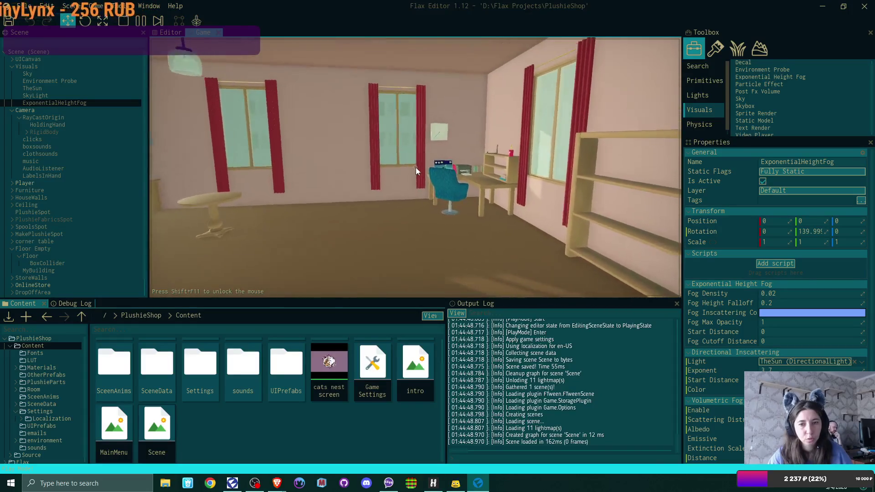
key(d)
key(F6)
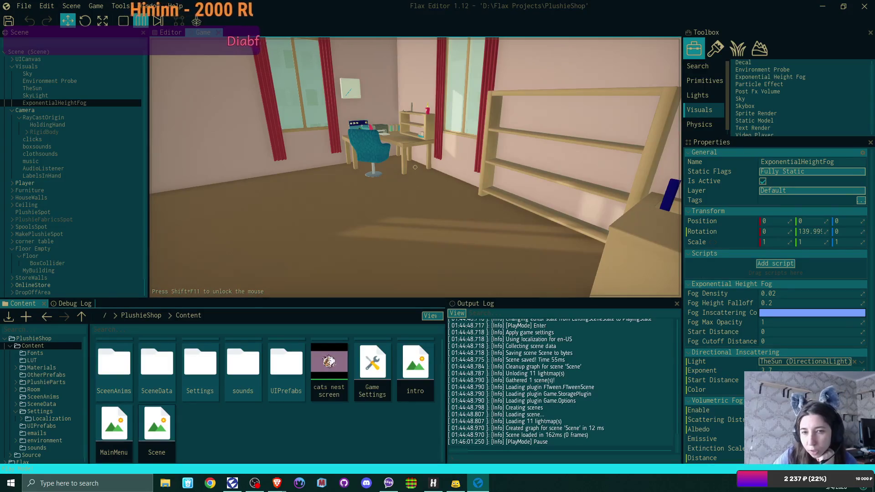
Enter 64 as the ExponentialHeightFog's Directional Inscattering Exponent.
scroll(827, 371, down, 1)
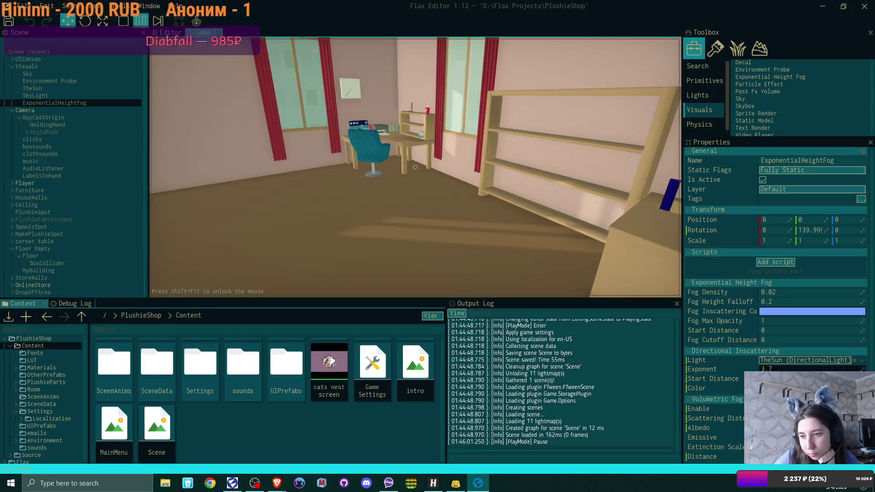
mouse_move(693, 370)
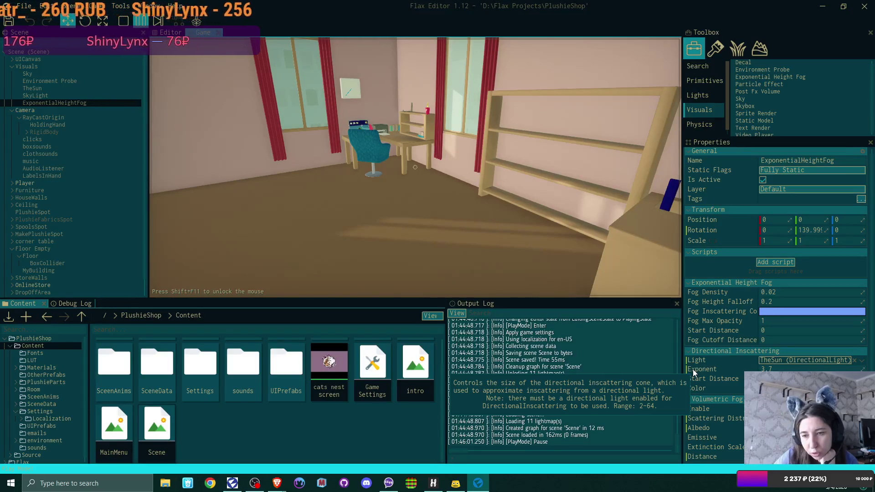
click(803, 370)
text(64)
key(Return)
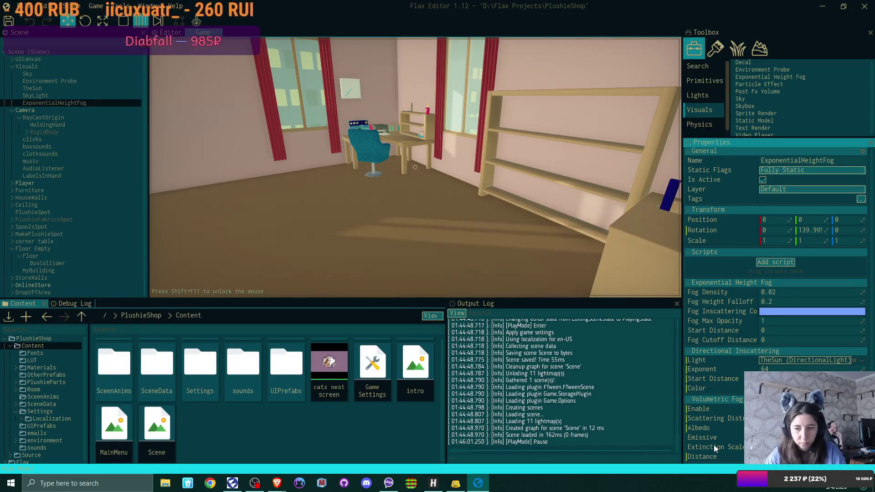
mouse_move(715, 449)
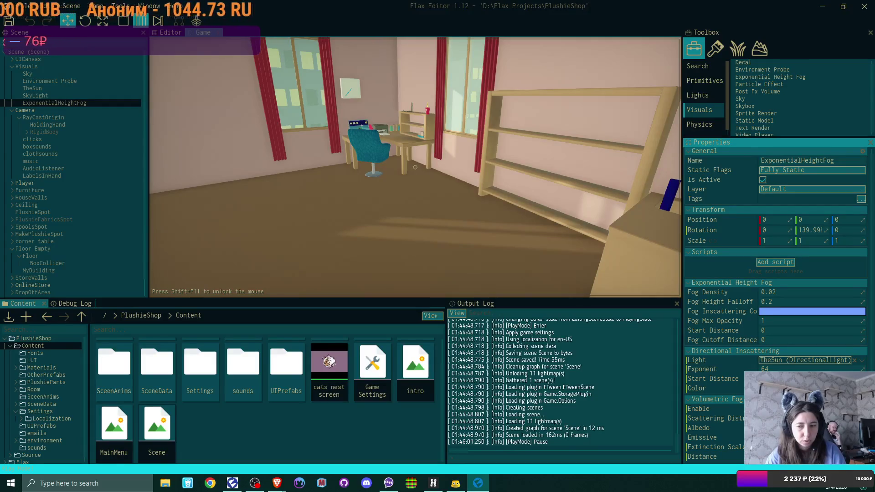
Give the directional inscattering colour full brightness and pale yellow EEEE77FF, then close the picker.
click(774, 388)
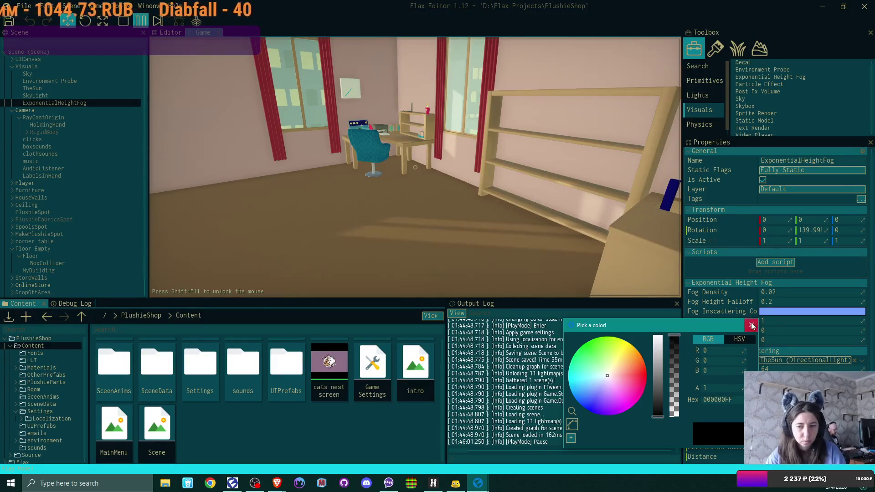
click(658, 340)
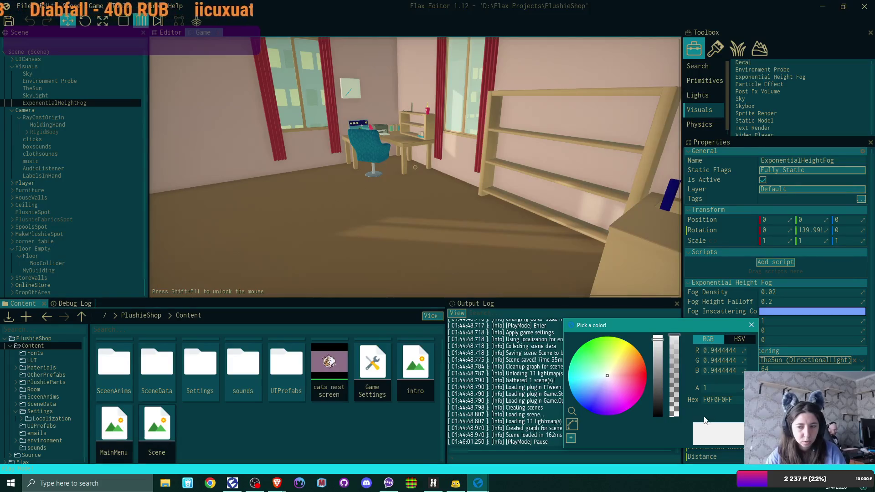
click(574, 410)
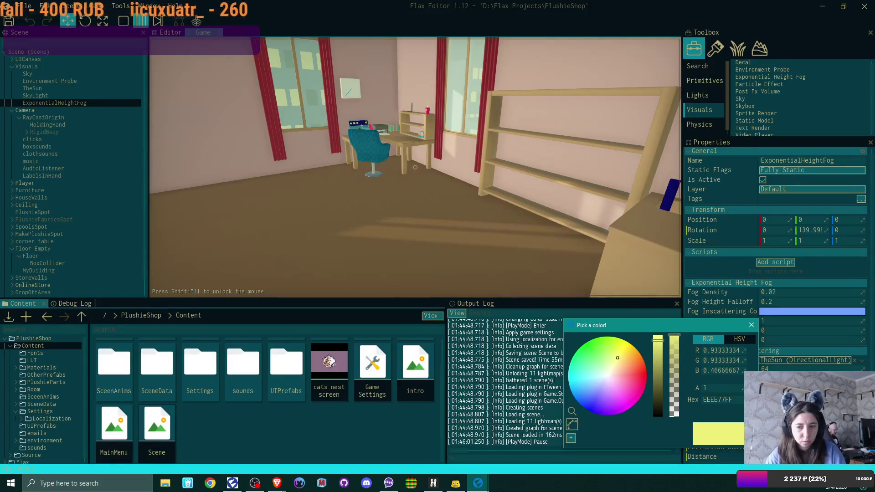
click(751, 325)
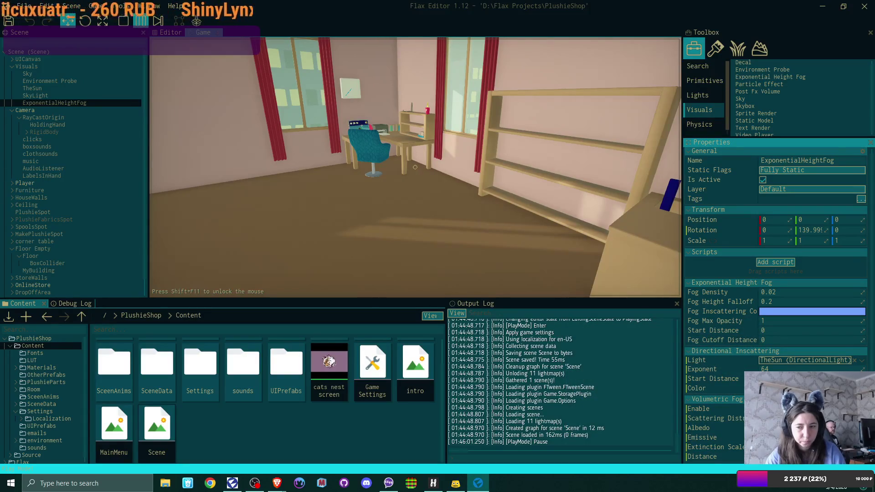
mouse_move(716, 418)
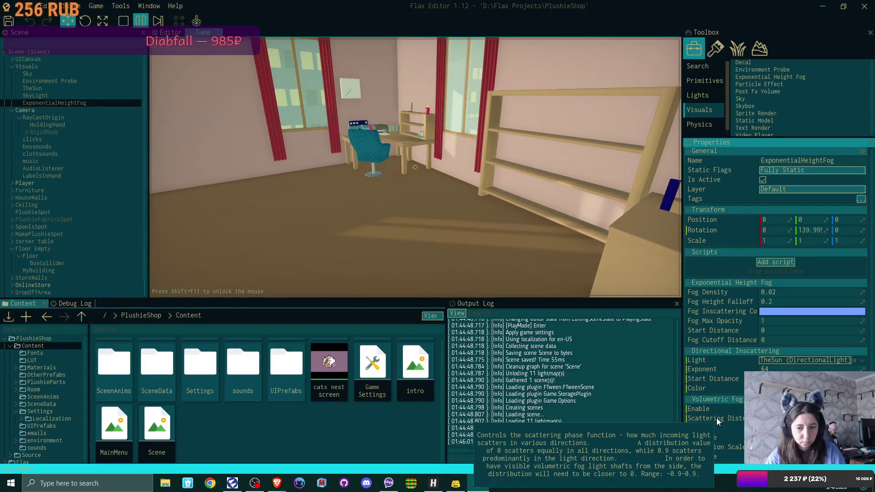
click(770, 341)
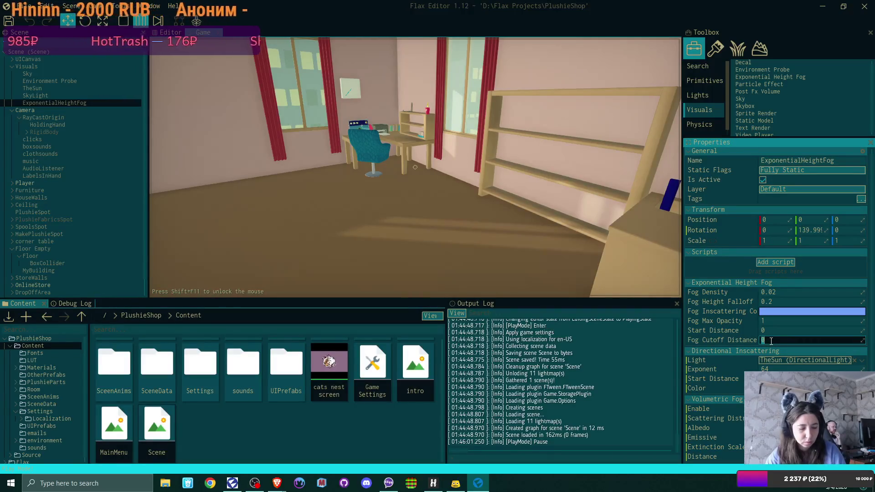
text(50)
key(Return)
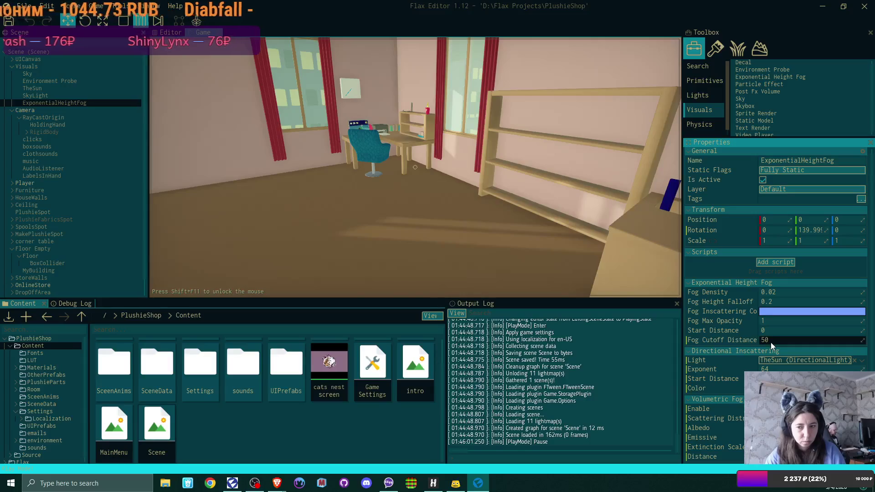
mouse_move(728, 345)
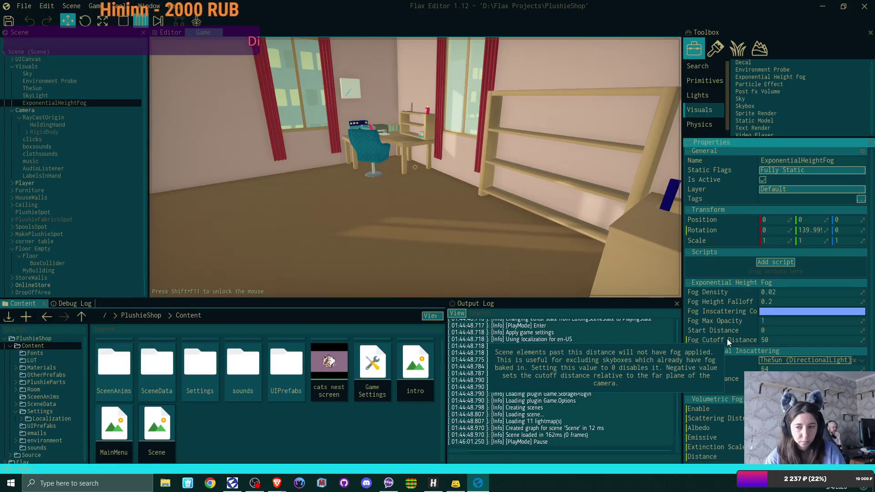
click(787, 339)
text(5)
key(Return)
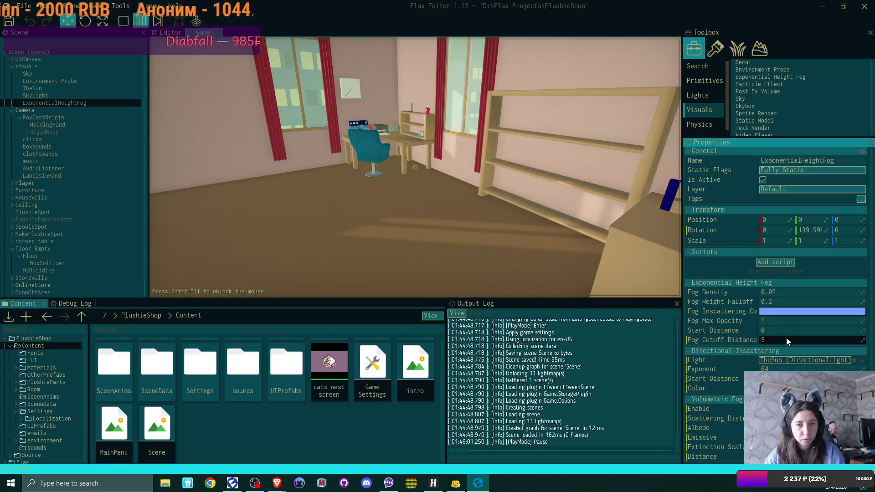
text(0)
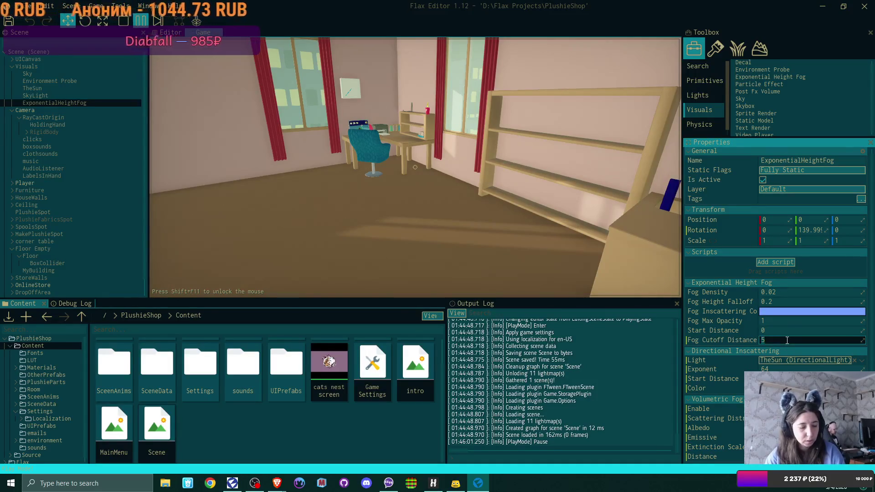
text(01000)
key(Return)
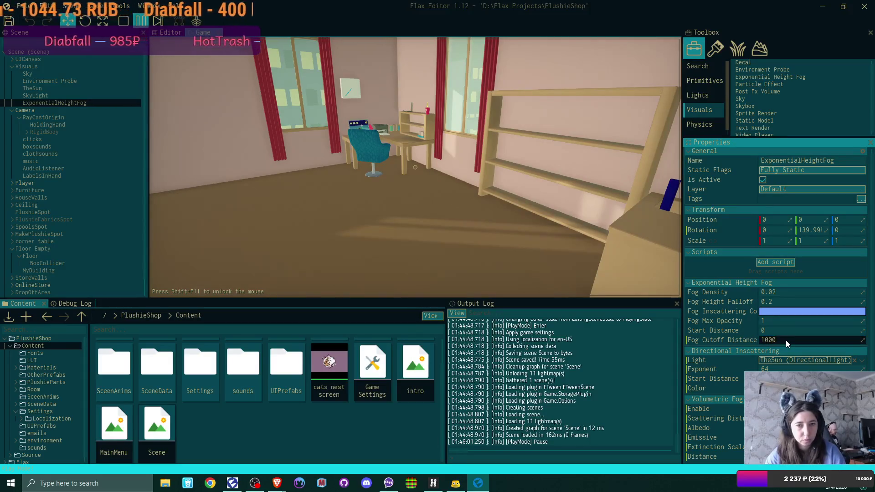
click(785, 340)
text(50)
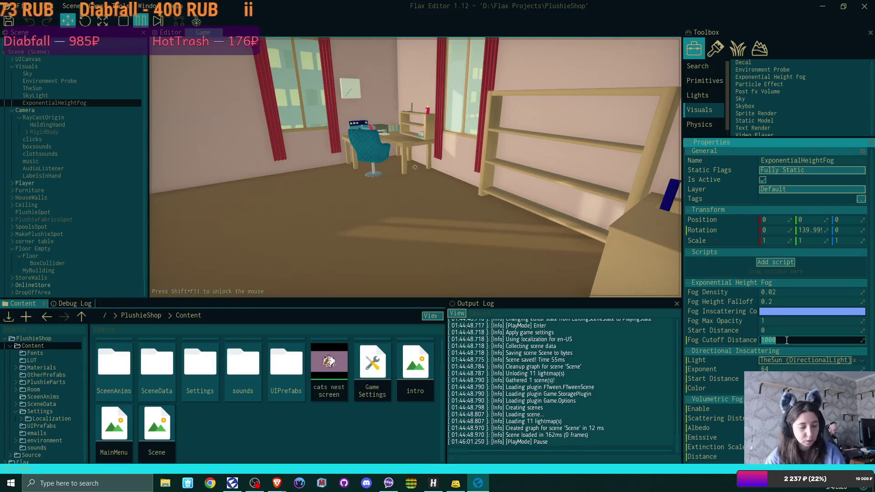
text(000)
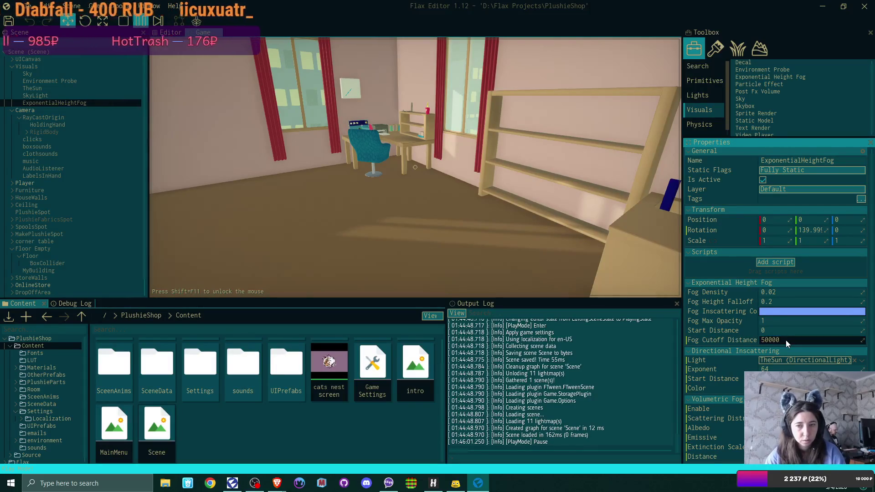
key(BackSpace)
key(BackSpace)
key(BackSpace)
text(1)
key(Return)
click(786, 340)
text(0)
key(Return)
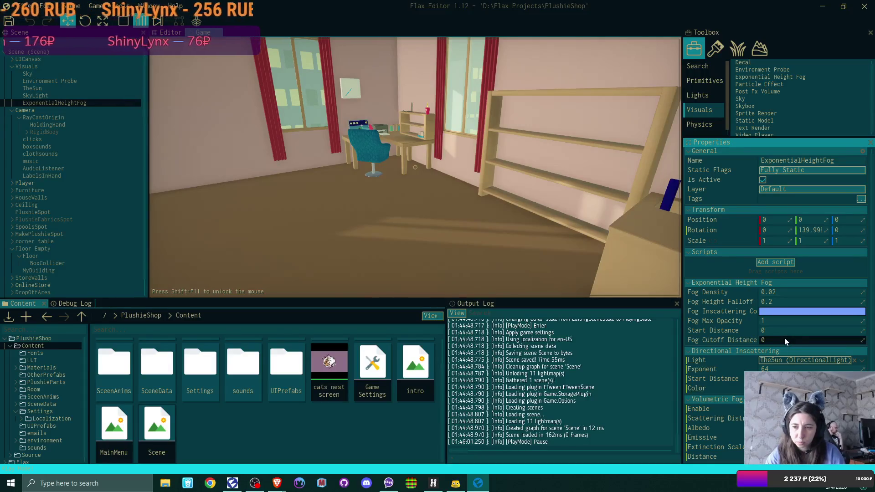
mouse_move(742, 303)
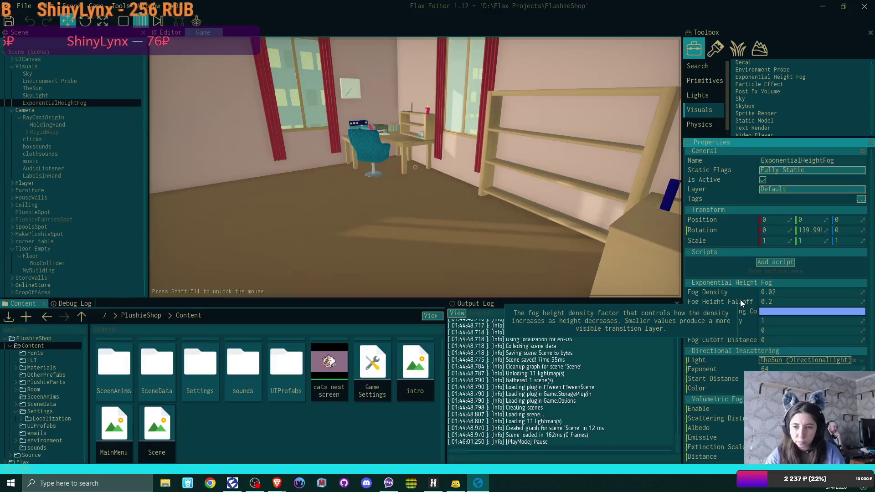
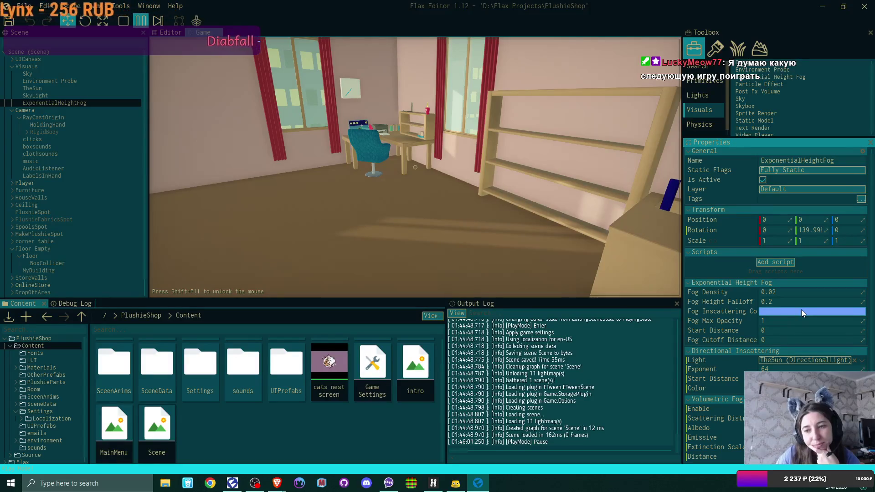
Try Fog Density values of 1, 5 and 0.2 on the ExponentialHeightFog.
click(778, 292)
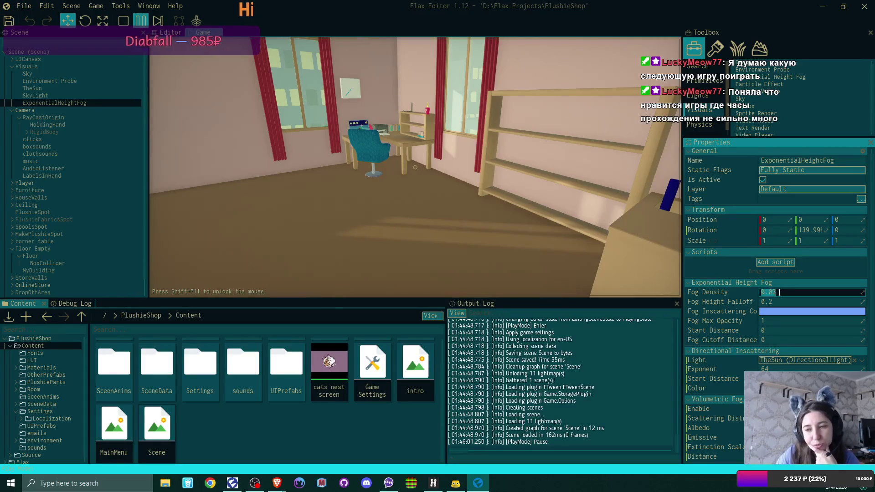
text(1)
key(Return)
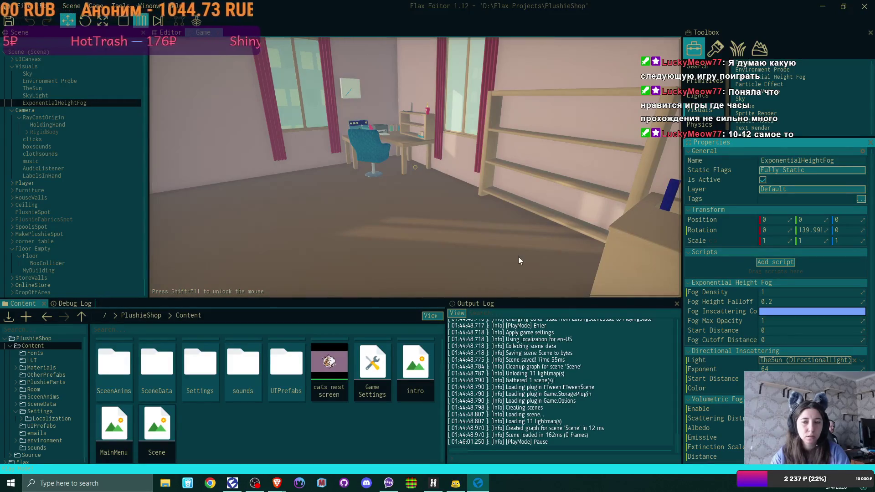
click(348, 198)
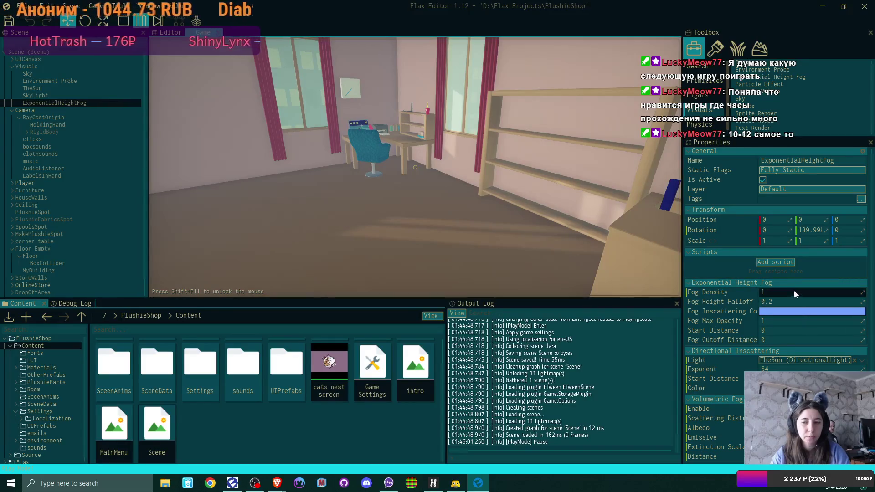
click(779, 293)
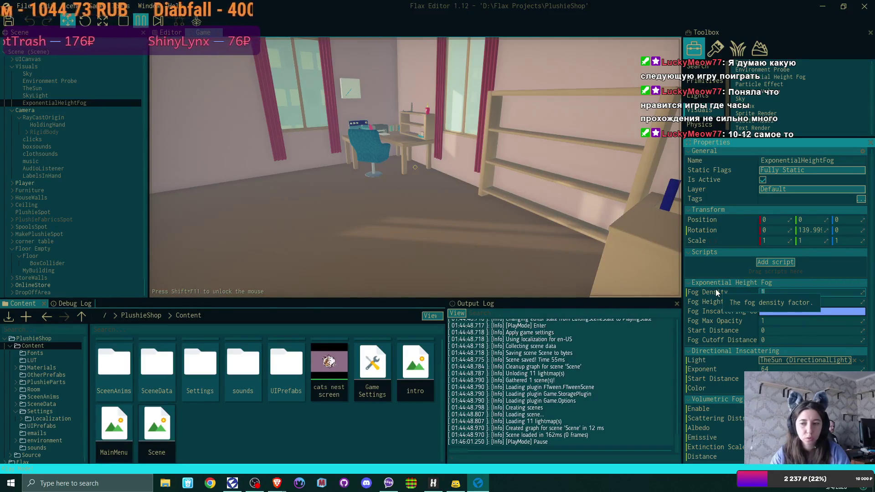
text(5)
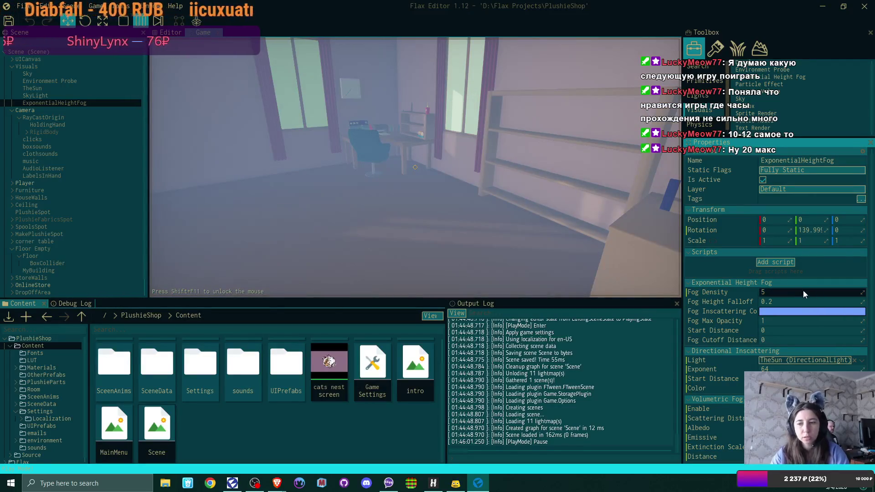
click(803, 293)
text(0.2)
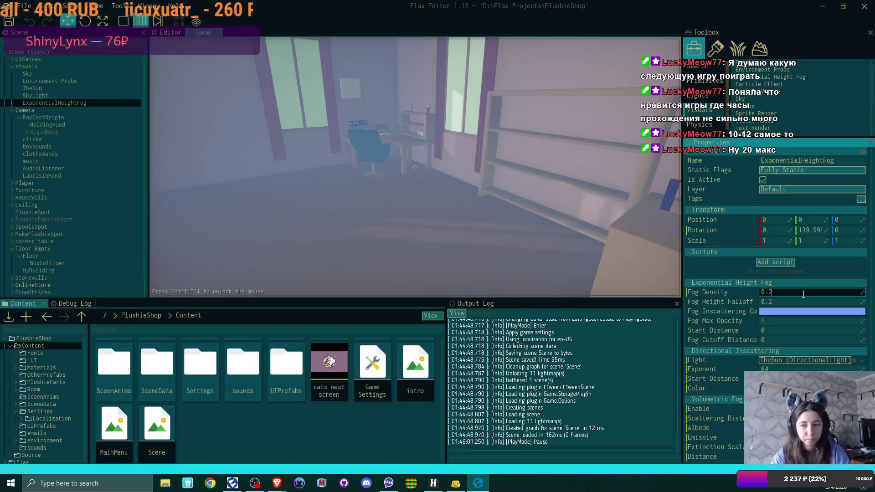
key(Return)
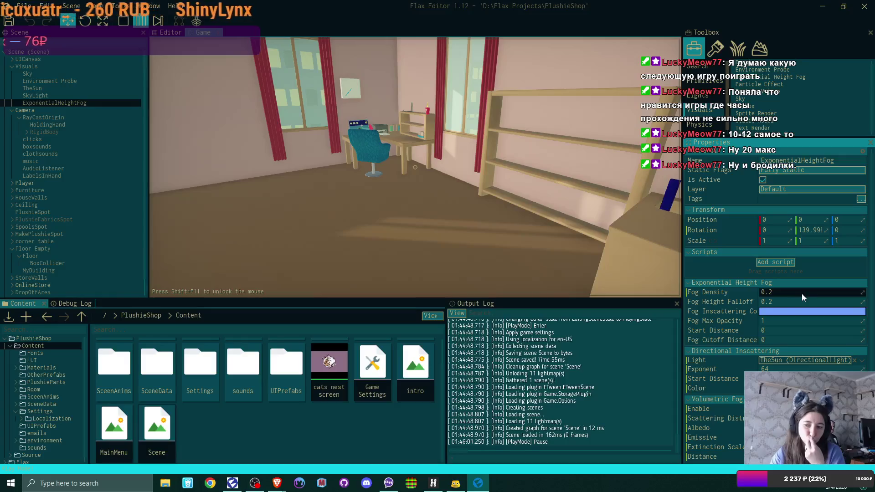
Set Fog Height Falloff to 0 (ends at 0.0001) and settle on a Fog Density of 0.5.
click(789, 303)
text(0)
key(Return)
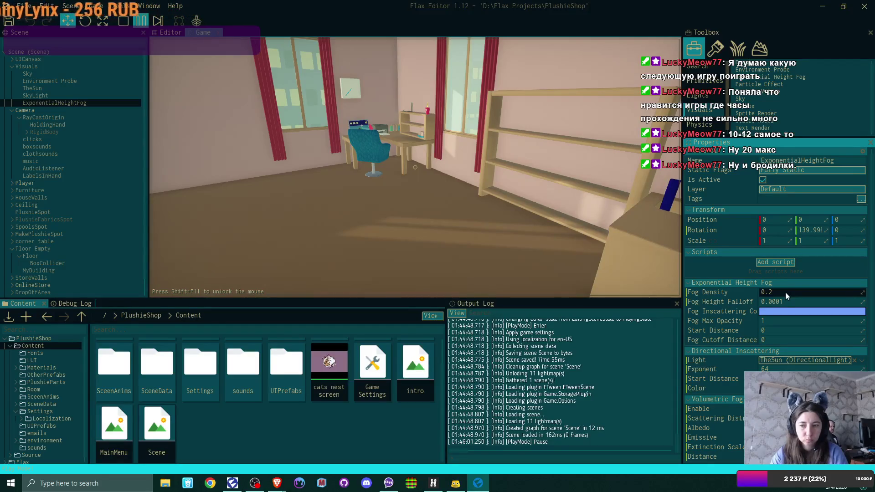
click(786, 291)
text(0.5)
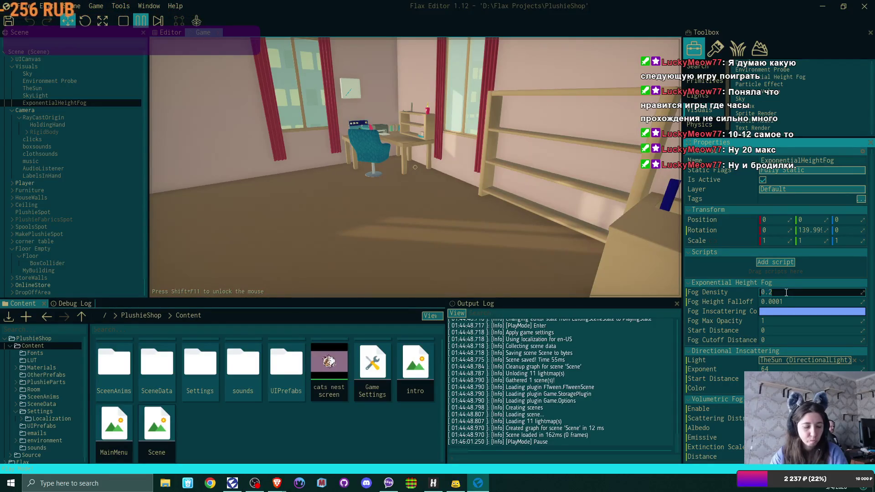
key(Return)
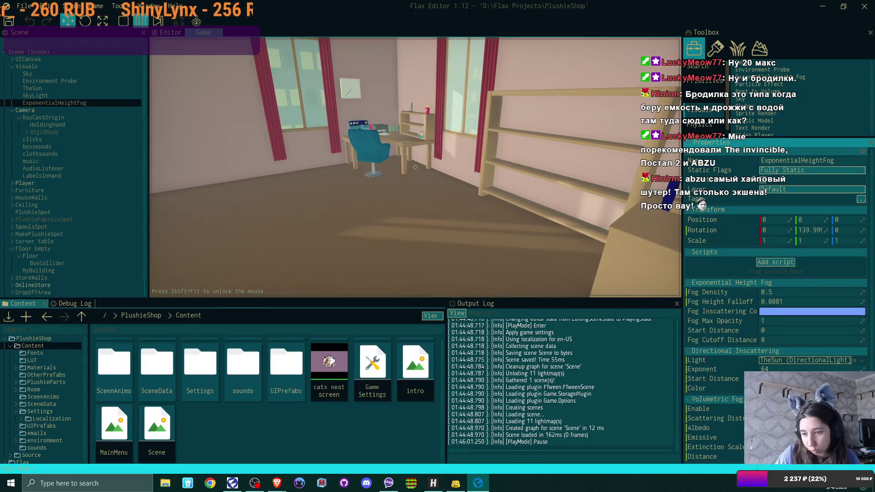
Reveal the hidden taskbar tray icons to reach Steam.
click(740, 484)
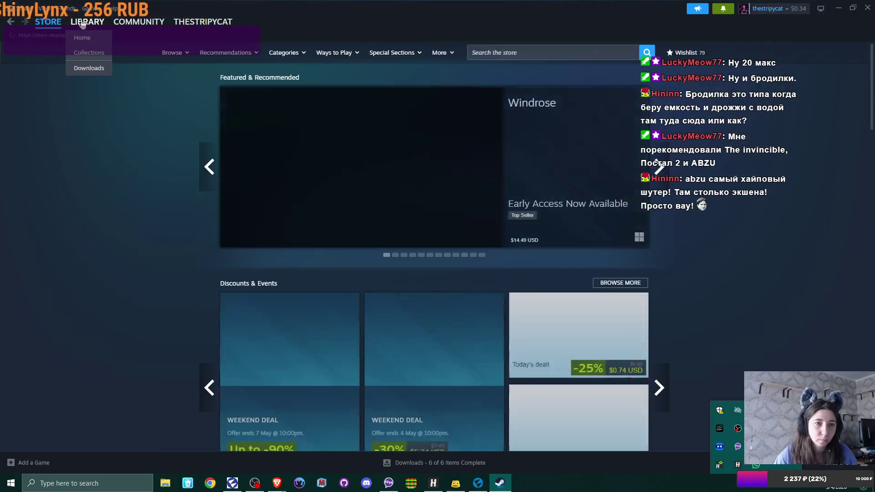
Go to the Steam library home and open The Pathless game page.
click(83, 23)
click(82, 37)
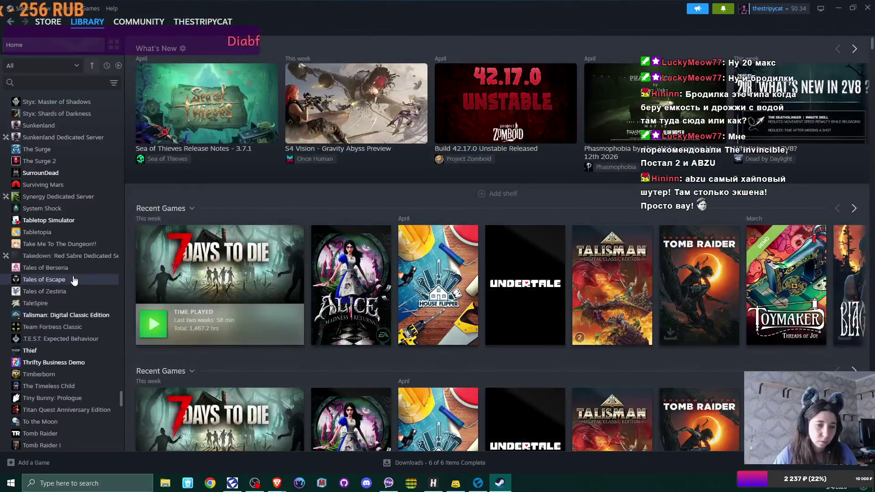
scroll(74, 279, down, 5)
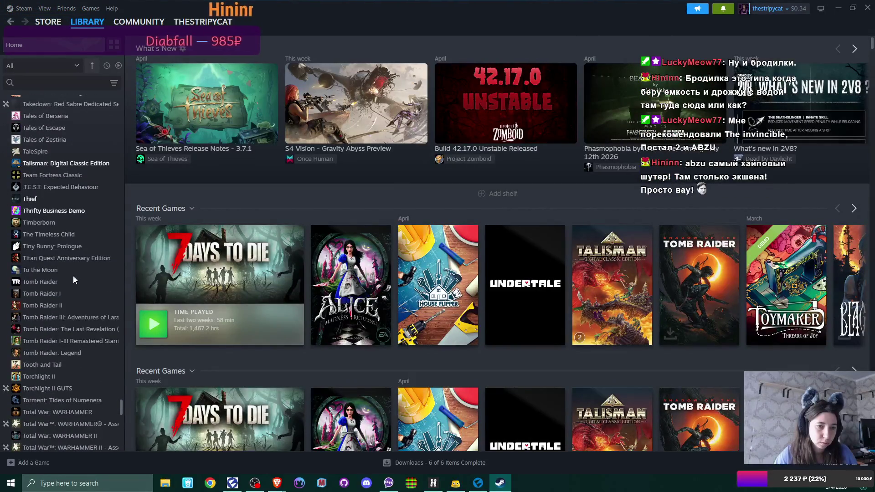
scroll(73, 280, down, 5)
scroll(74, 280, up, 15)
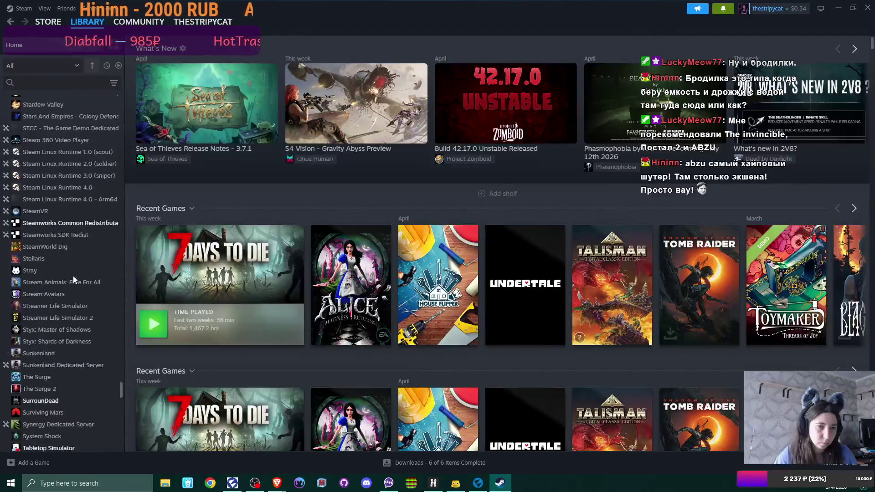
scroll(73, 275, up, 15)
scroll(73, 279, up, 5)
scroll(73, 280, up, 10)
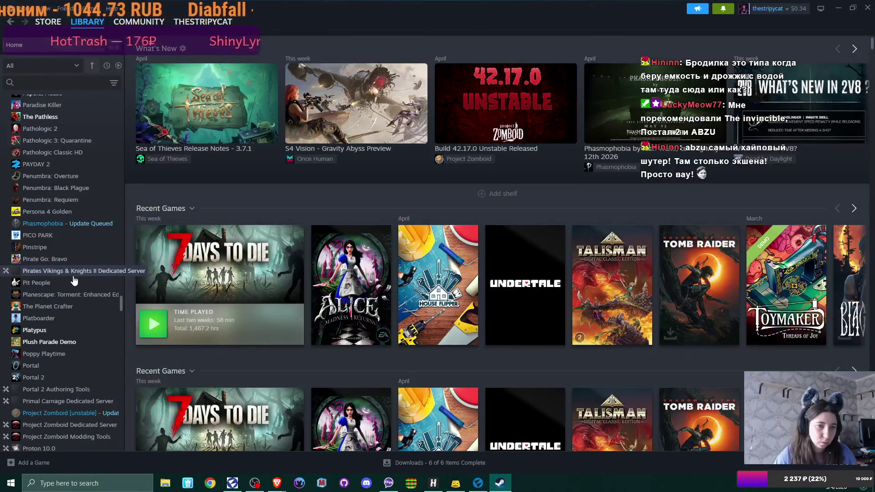
click(39, 117)
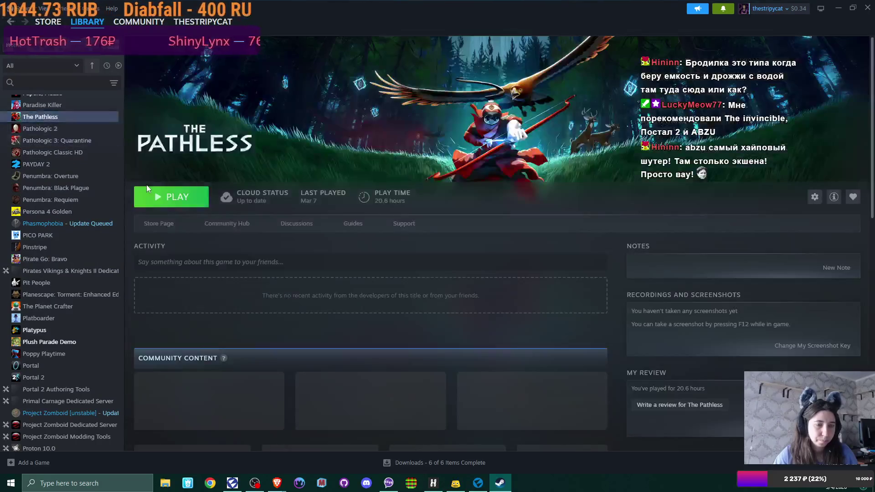
click(165, 224)
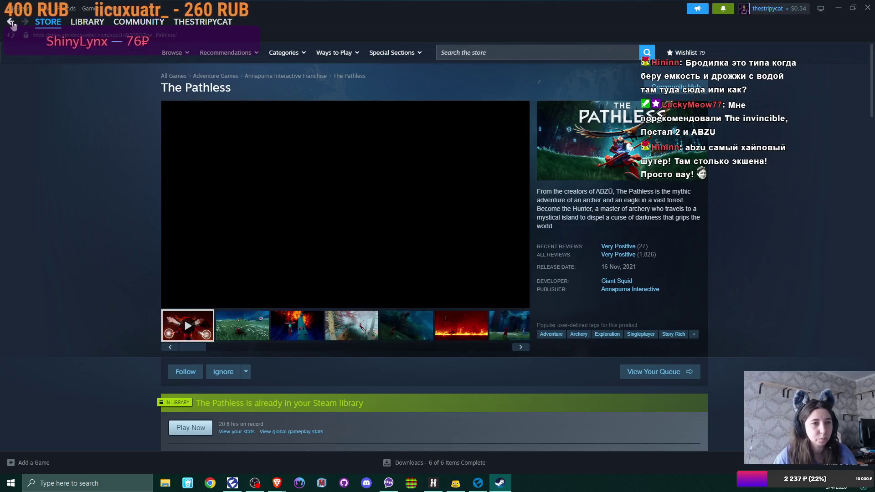
click(11, 22)
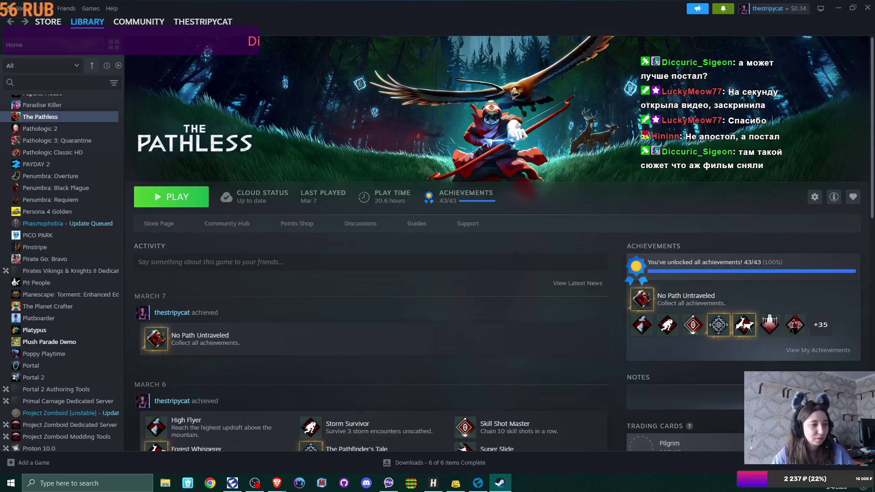
mouse_move(83, 36)
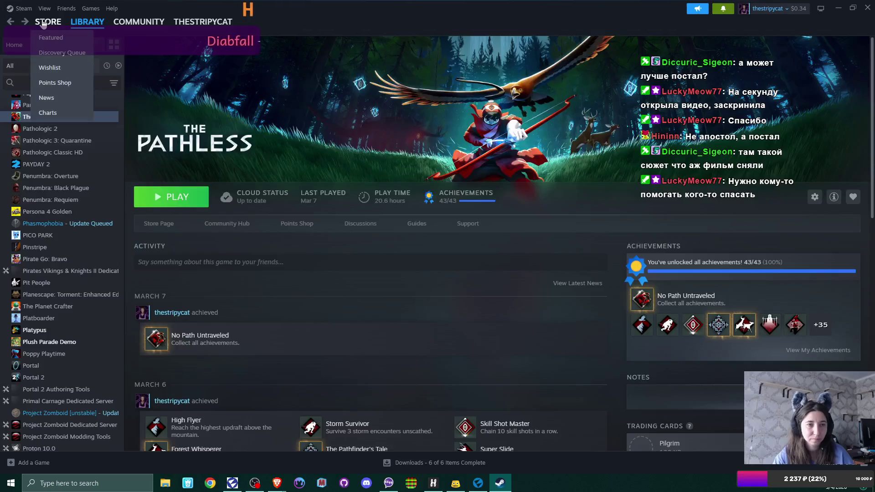
From The Pathless store page, search the Steam store for 'postal'.
click(48, 21)
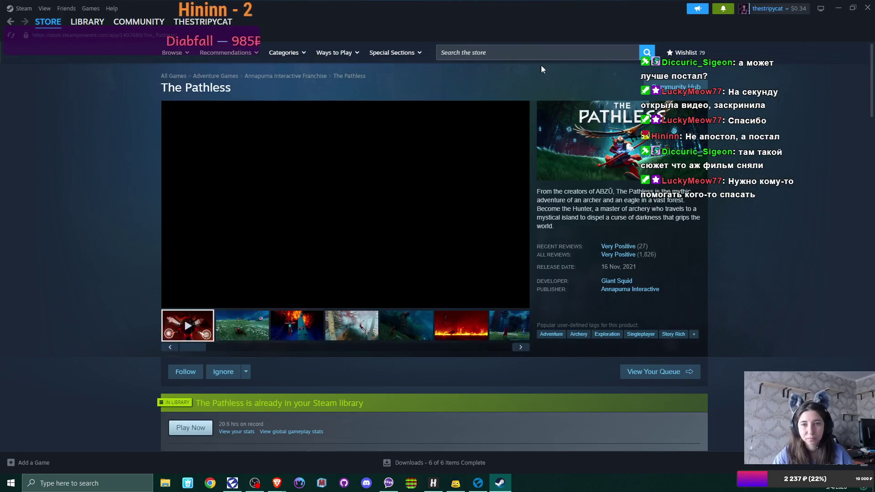
click(530, 48)
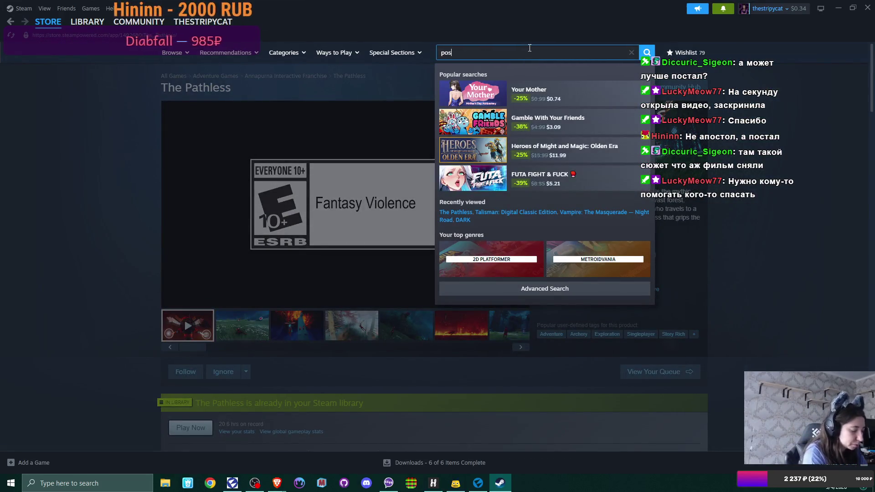
text(tal)
key(Return)
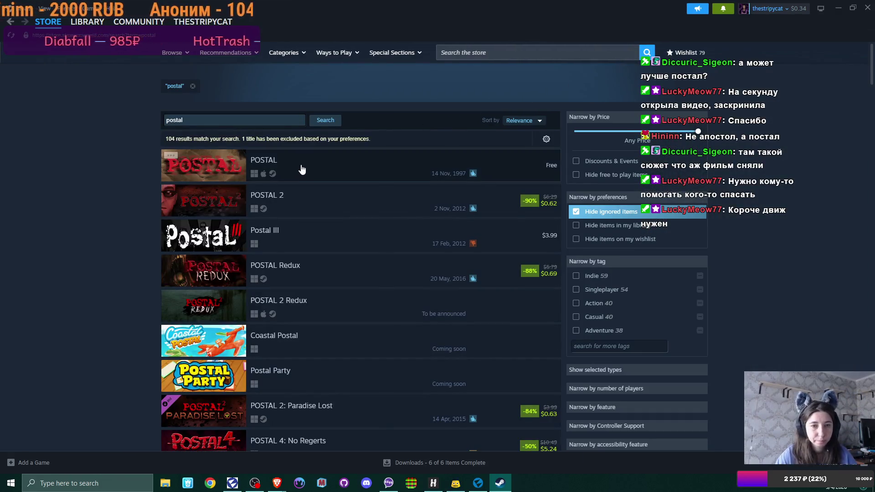
Open the POSTAL 2 store page, lower its trailer volume, then return to the library.
click(280, 200)
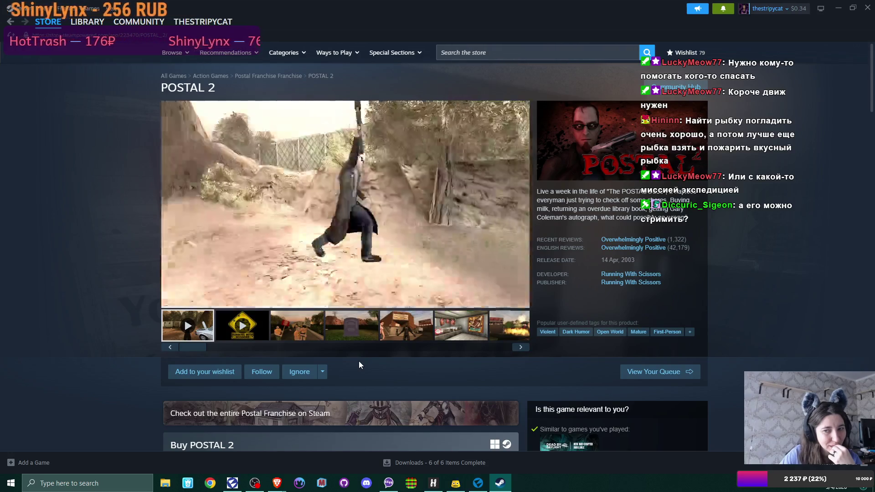
mouse_move(255, 260)
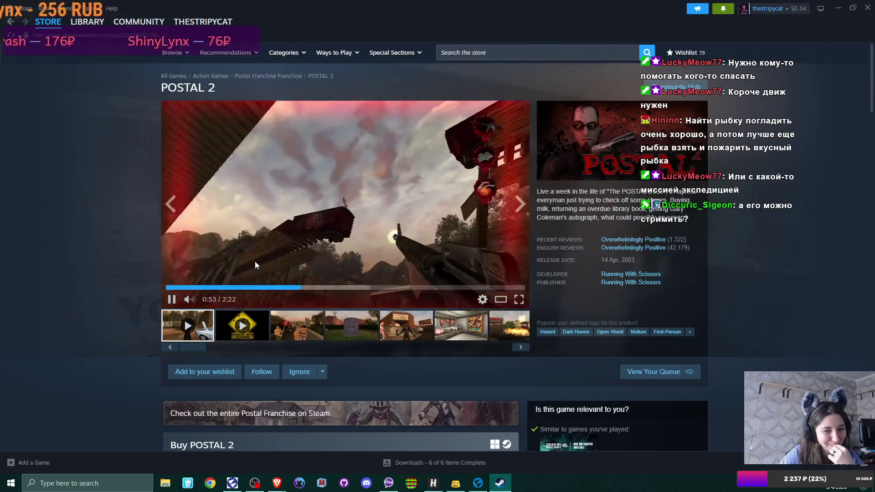
click(204, 300)
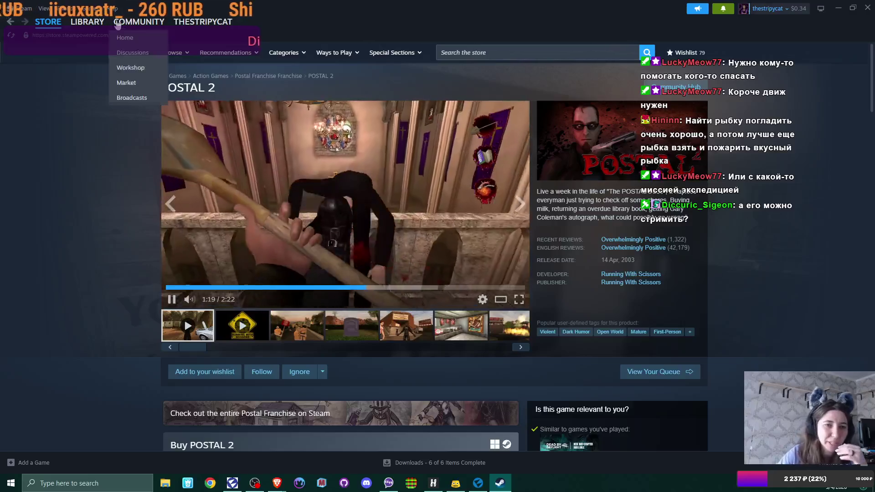
click(94, 25)
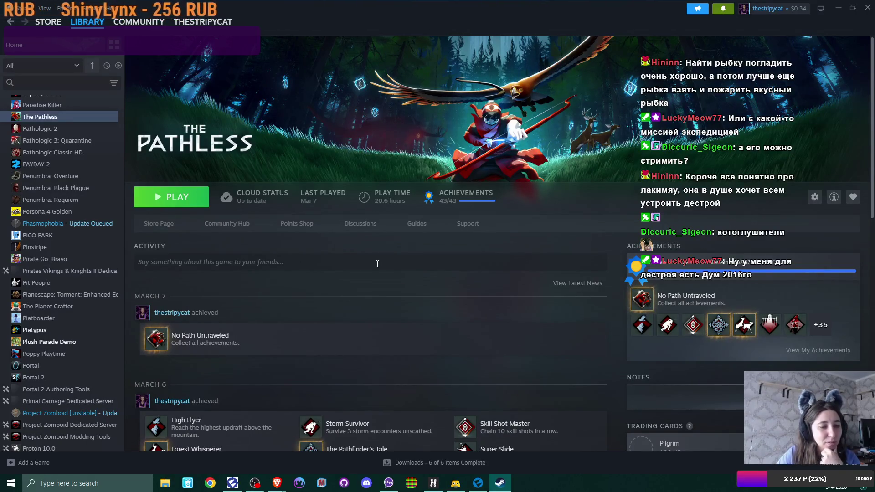
Scroll the library game list back up to the top.
scroll(74, 264, up, 20)
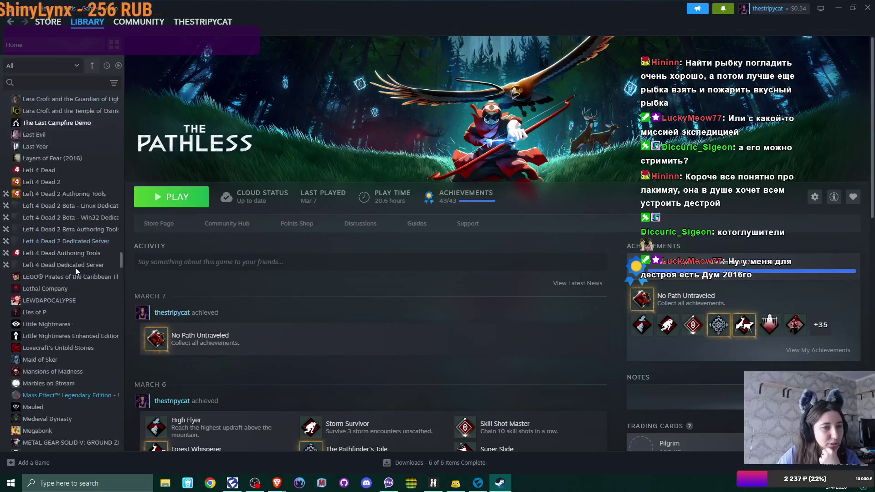
scroll(74, 270, up, 20)
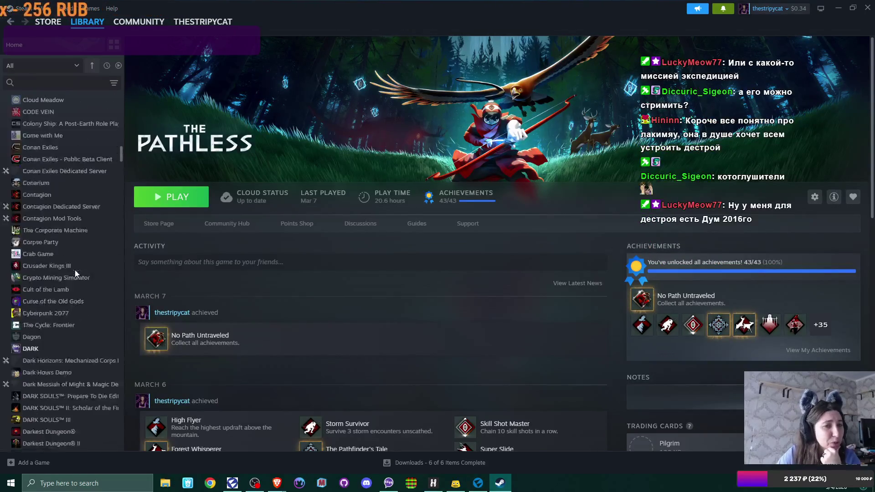
Open the ABZÛ library page, browse its activity and community content, then close Steam.
scroll(74, 273, up, 3)
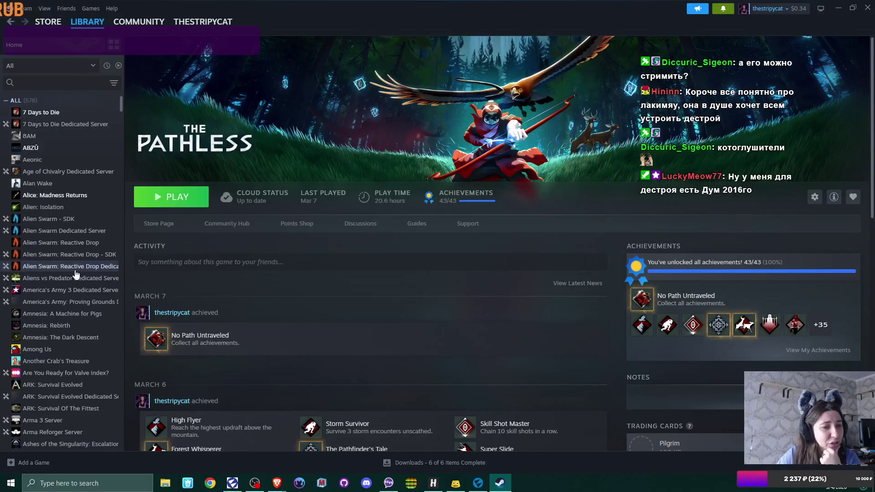
click(45, 148)
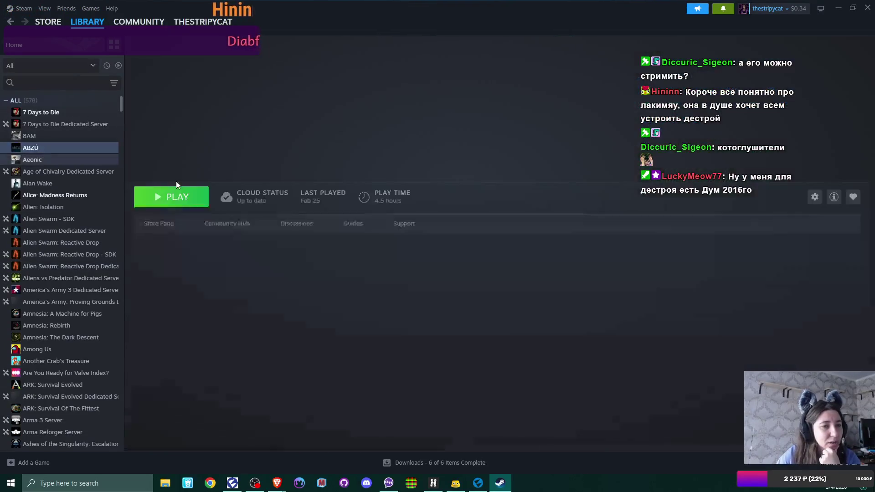
scroll(499, 297, down, 5)
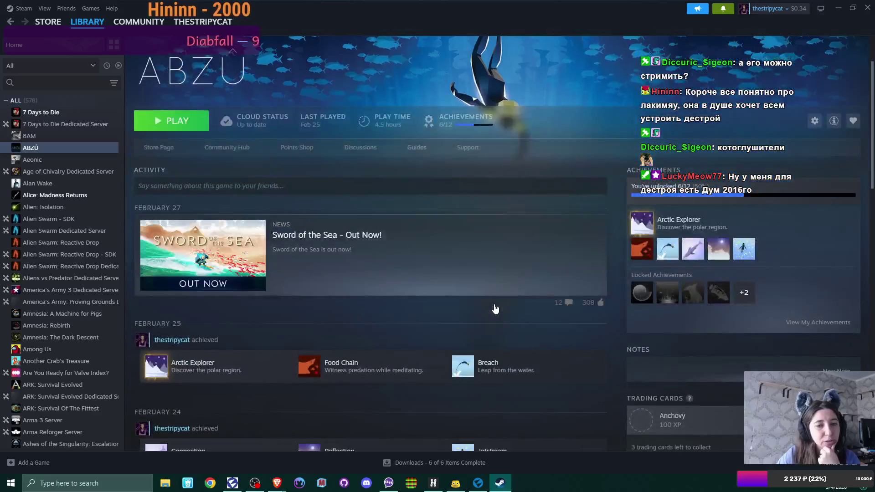
scroll(494, 306, down, 8)
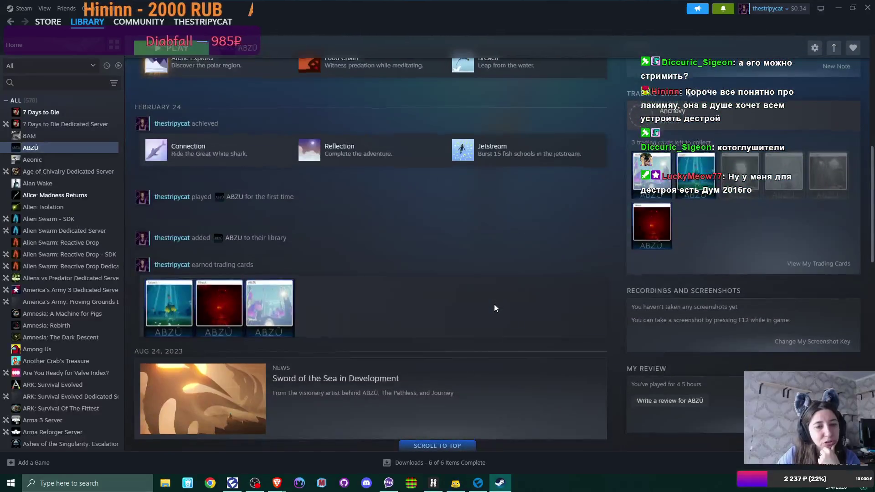
scroll(495, 308, down, 11)
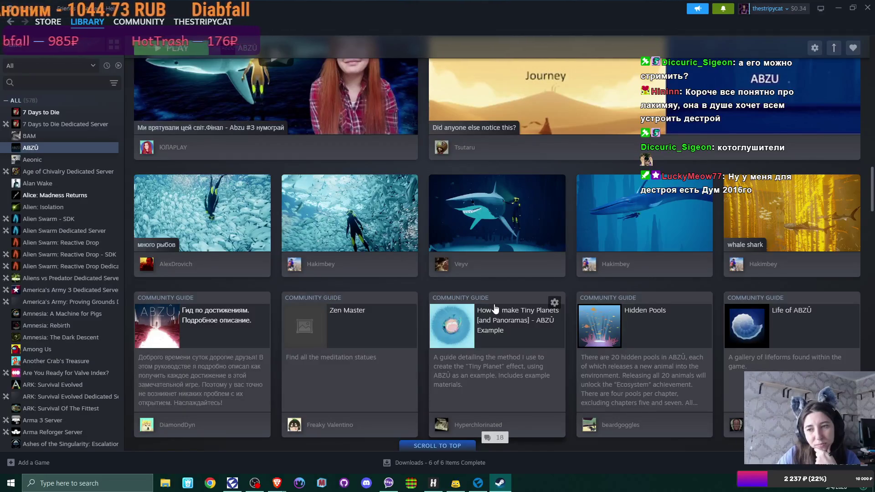
scroll(495, 308, down, 2)
scroll(495, 308, up, 2)
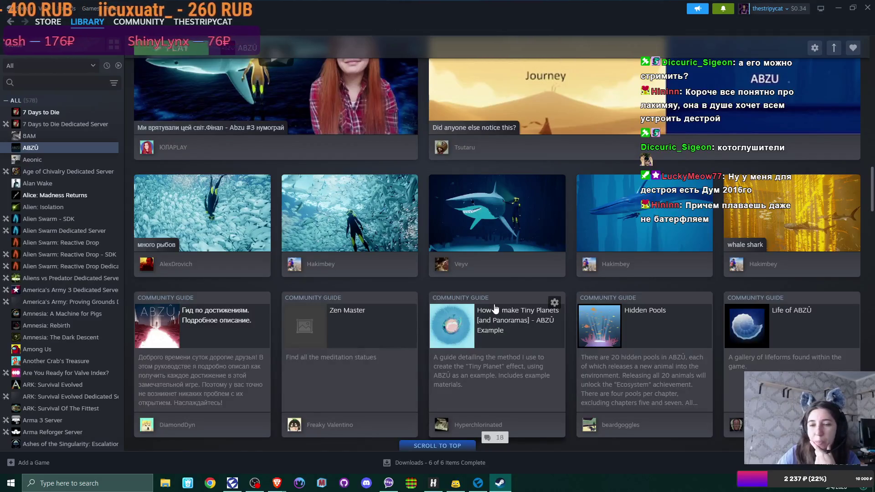
scroll(495, 308, down, 5)
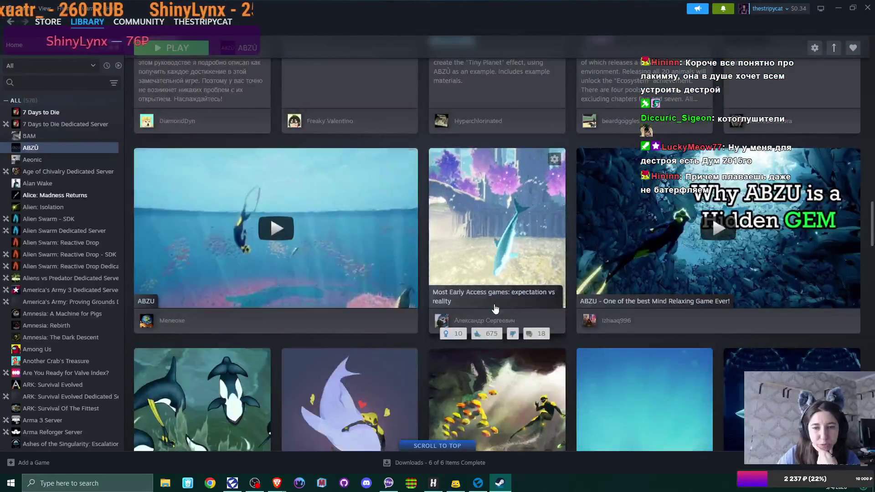
scroll(495, 309, down, 1)
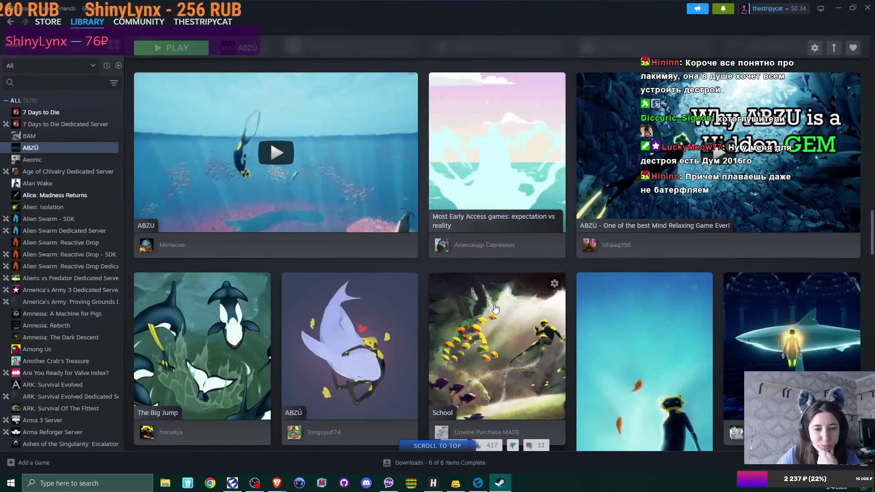
scroll(495, 309, down, 5)
scroll(496, 309, down, 5)
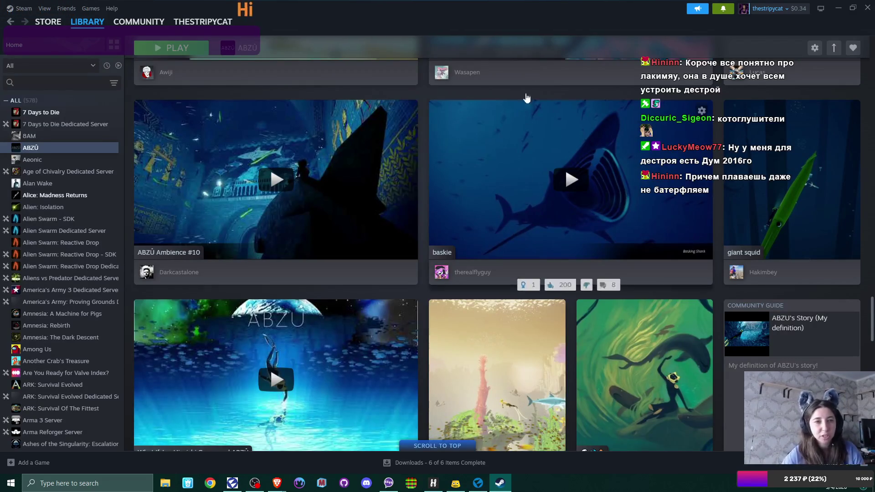
click(868, 8)
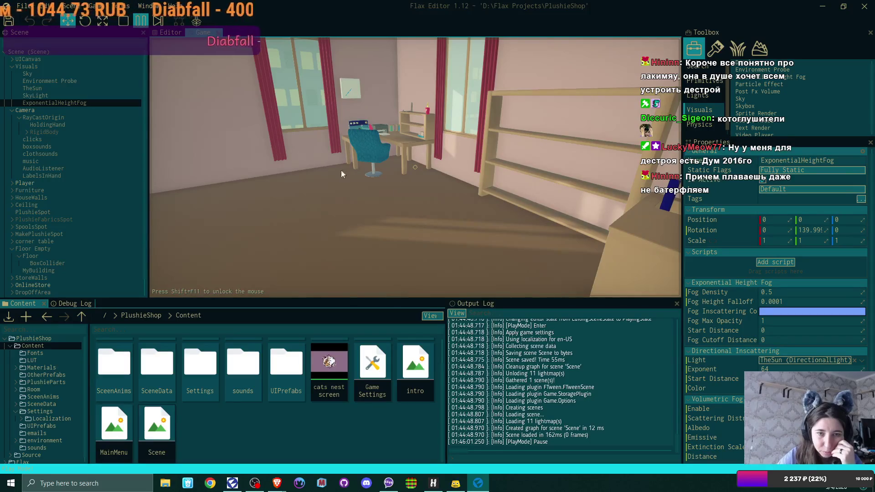
Switch from the running game to the Editor view of the PlushieShop scene.
click(169, 32)
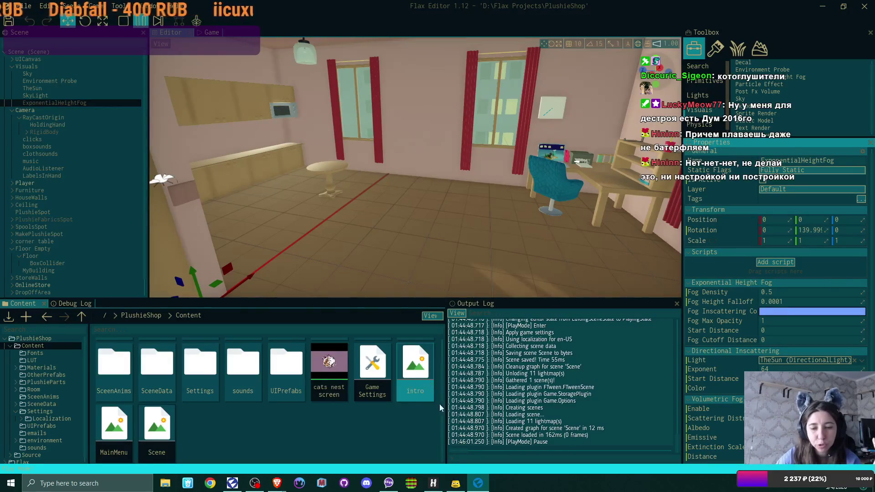
Read the Volumetric Fog docs' How to use it, Showcase and Local Fog sections, then return to the editor.
click(234, 484)
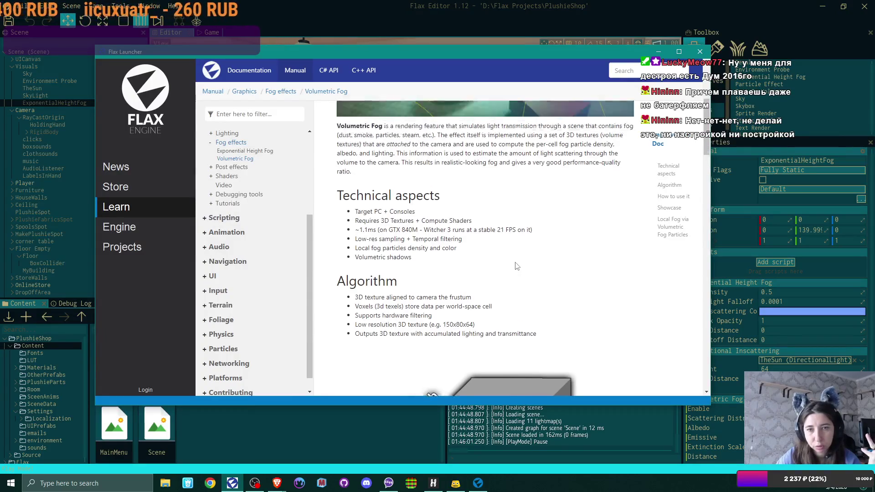
scroll(516, 266, up, 1)
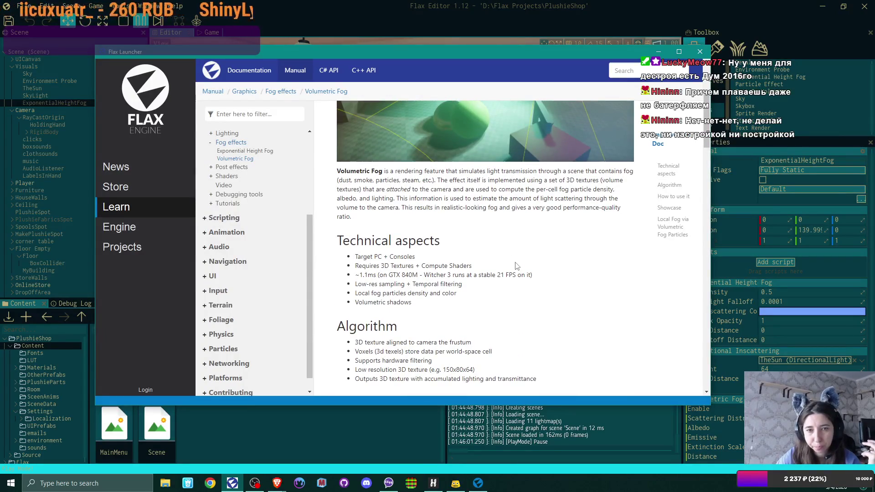
scroll(516, 265, up, 2)
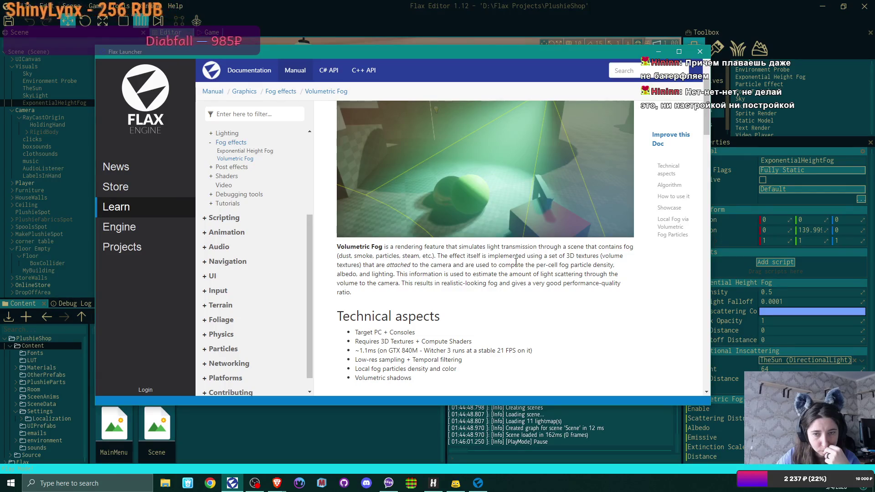
scroll(517, 263, down, 10)
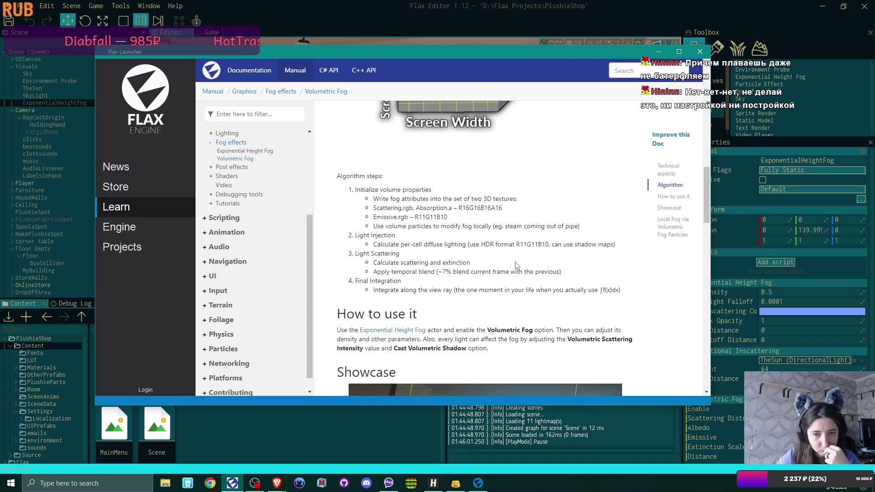
scroll(516, 264, down, 3)
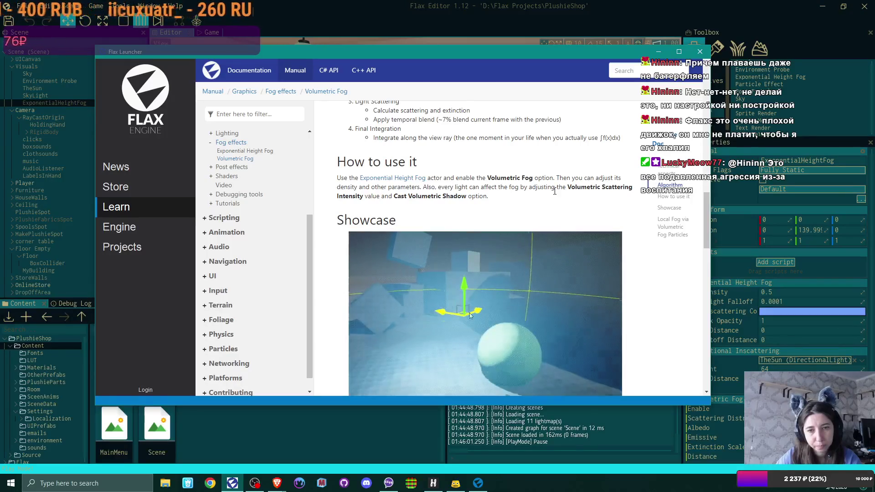
scroll(554, 191, down, 2)
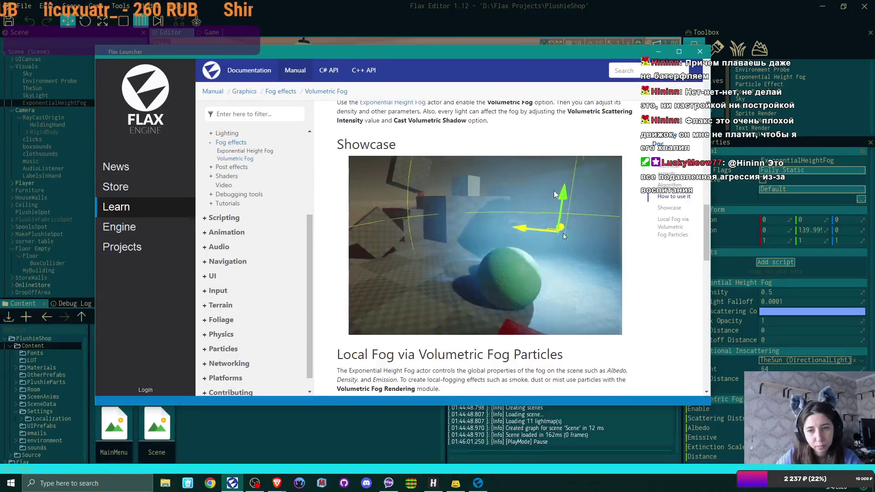
scroll(554, 190, down, 4)
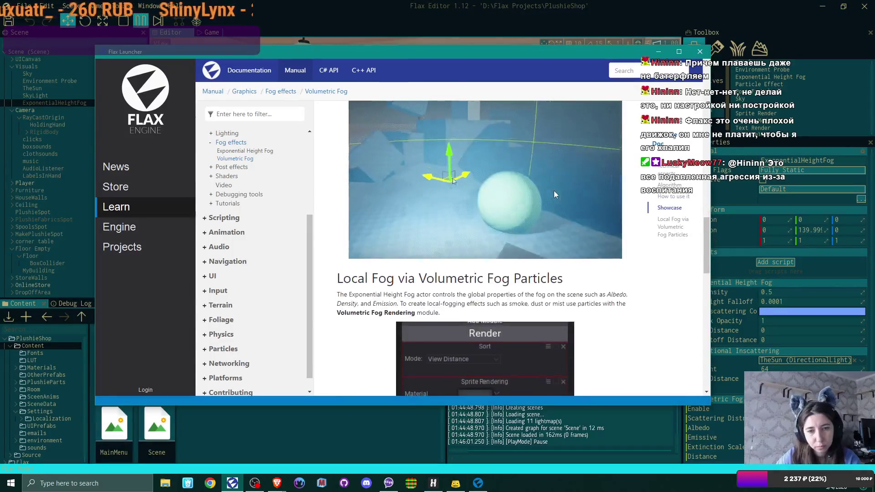
scroll(554, 193, up, 1)
scroll(554, 193, up, 6)
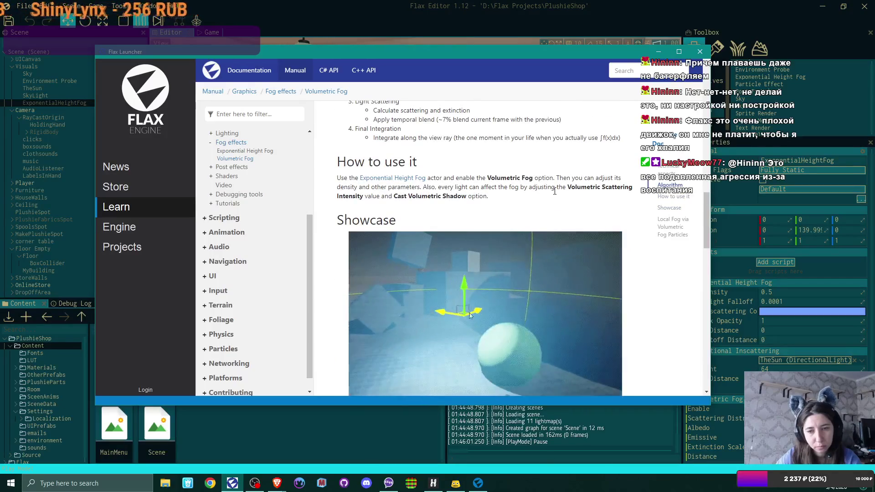
scroll(555, 193, down, 2)
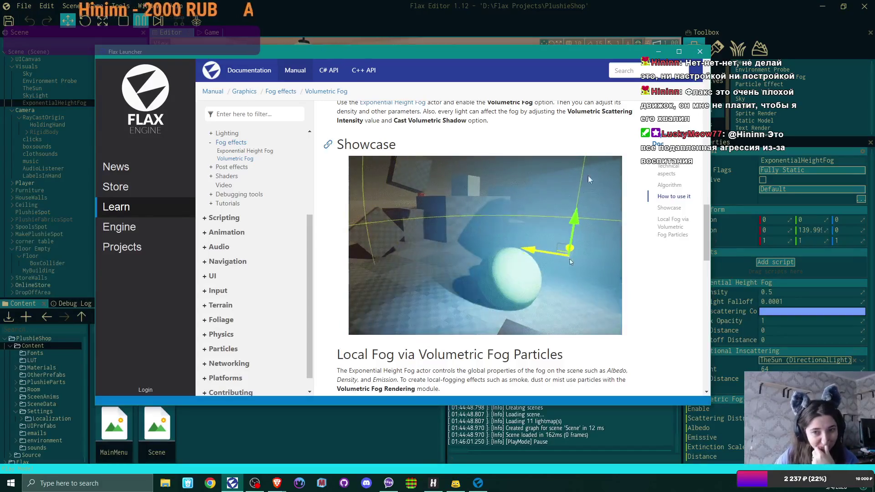
scroll(538, 228, down, 3)
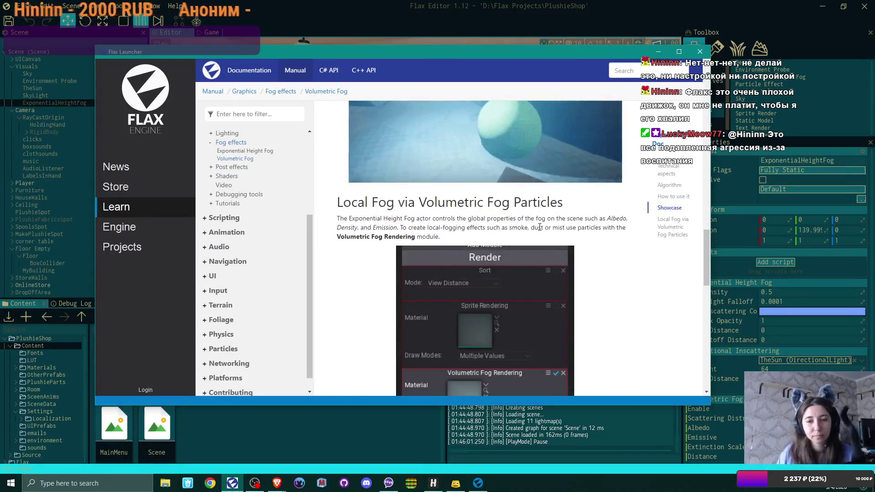
scroll(540, 227, up, 3)
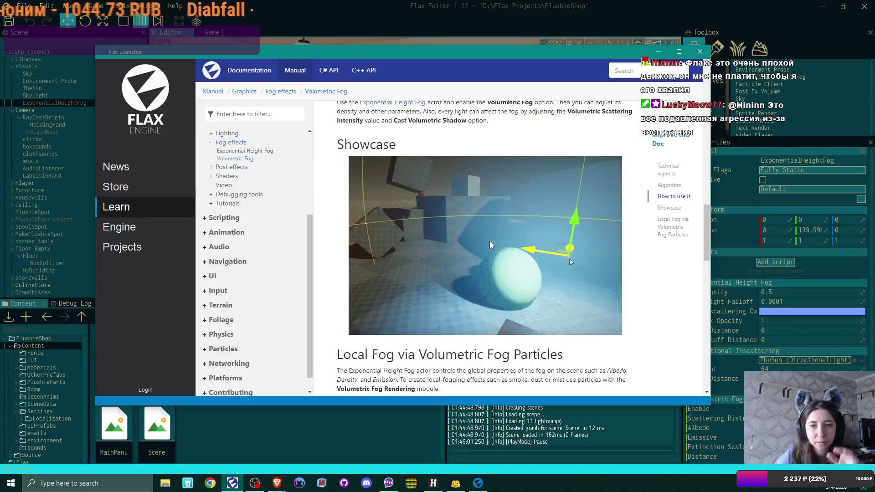
click(741, 263)
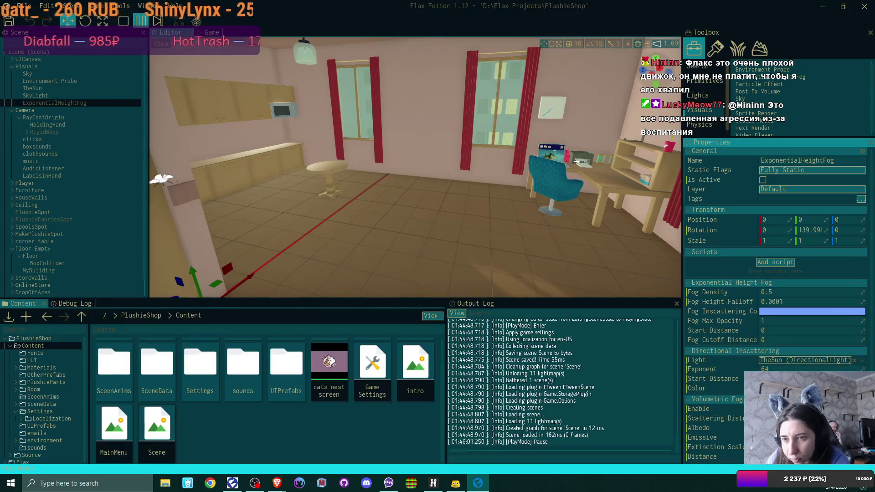
Enable the ExponentialHeightFog, set its Static Flags to None, and preview the room with F5.
click(763, 179)
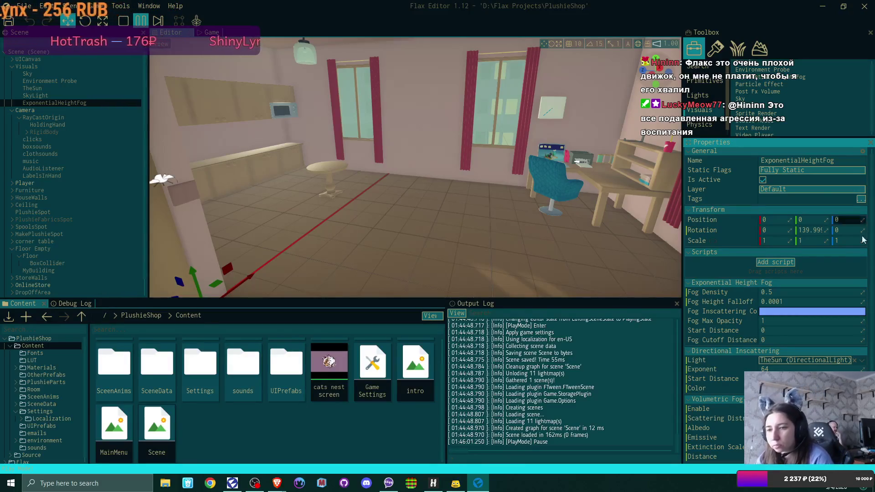
click(808, 173)
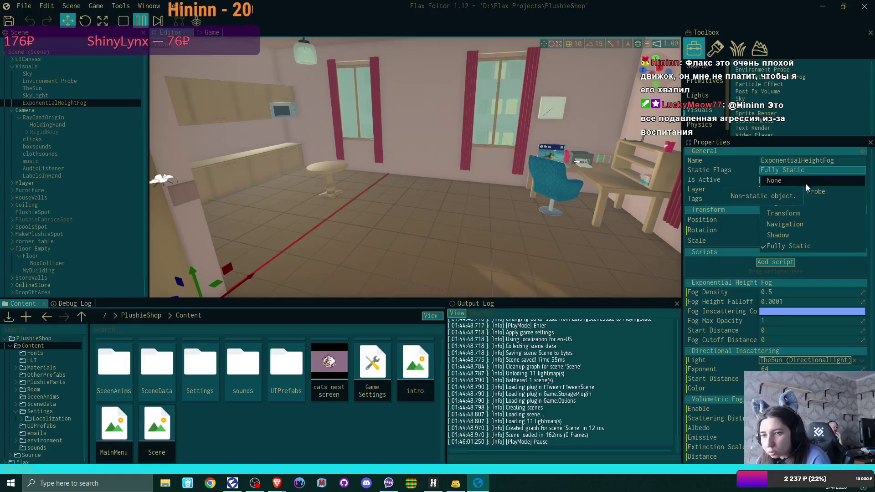
click(804, 181)
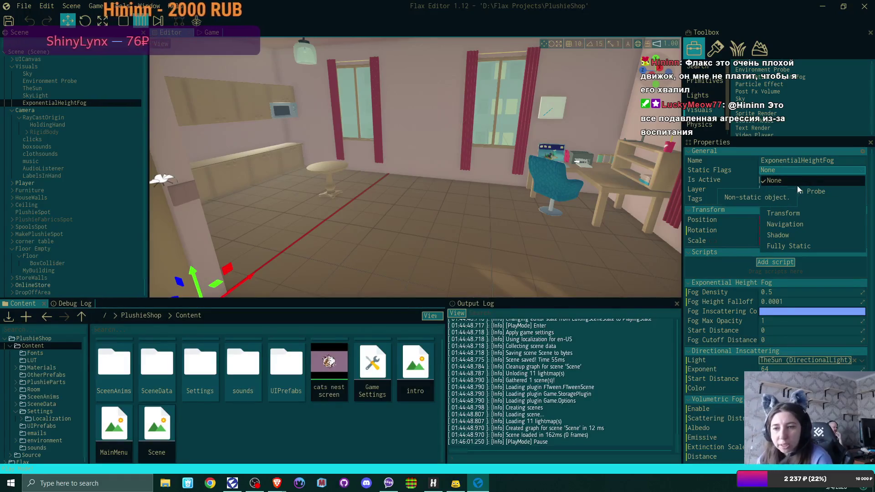
click(734, 219)
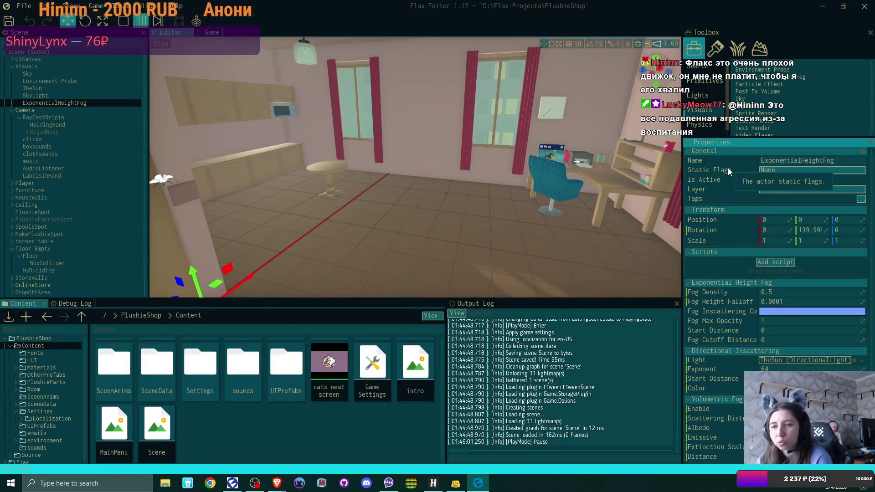
key(F5)
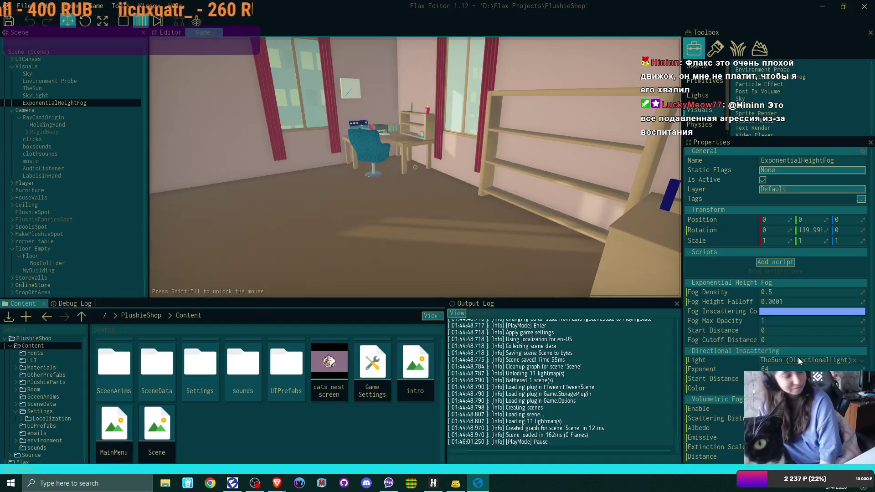
Set the Fog Inscattering Color to pale yellow EEEE77FF.
click(805, 313)
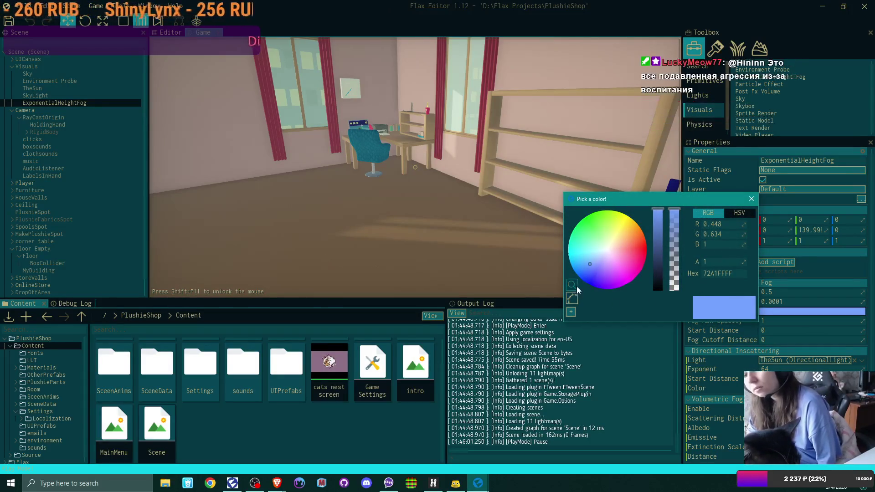
click(572, 298)
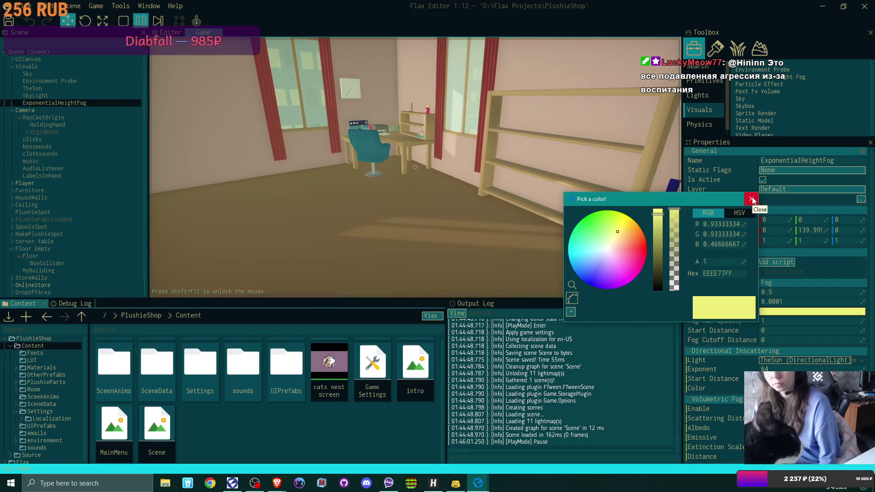
click(752, 199)
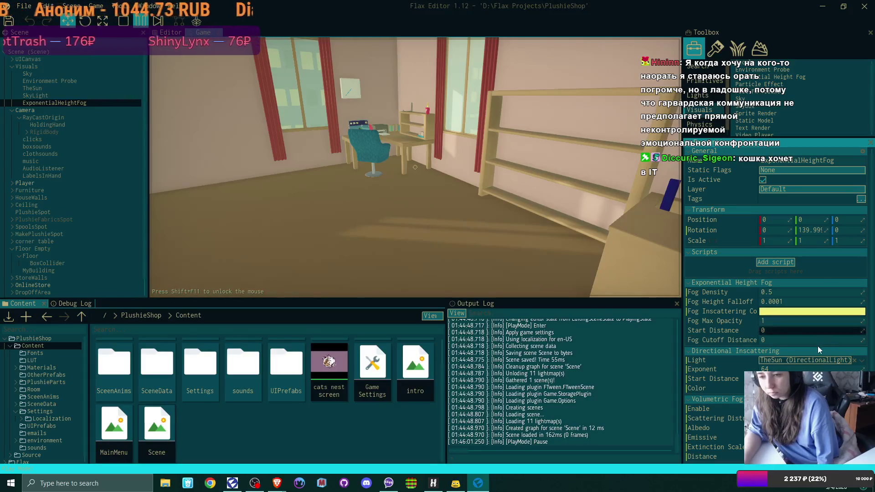
Set the Directional Inscattering Exponent to 2, then toggle Is Active off and on to compare.
text(2)
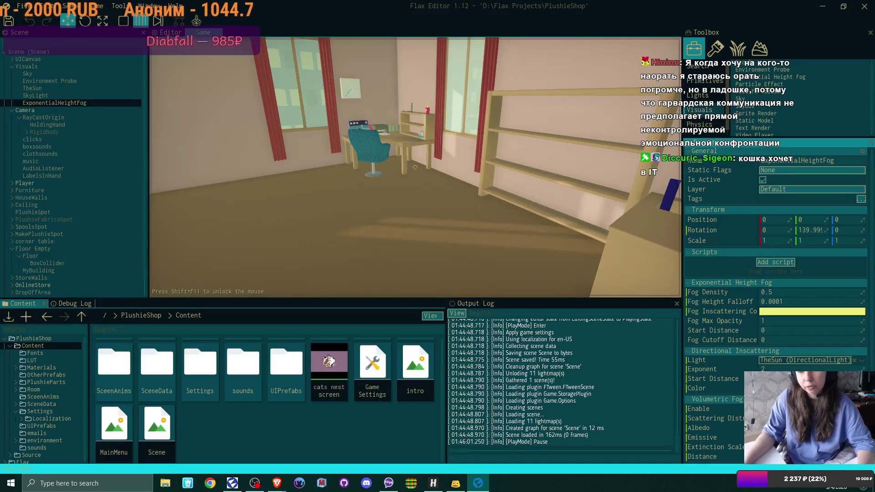
mouse_move(713, 379)
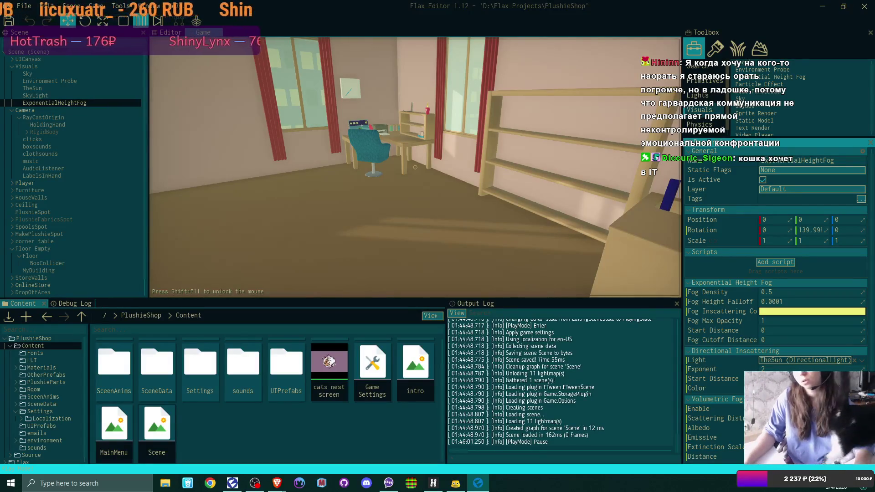
click(764, 180)
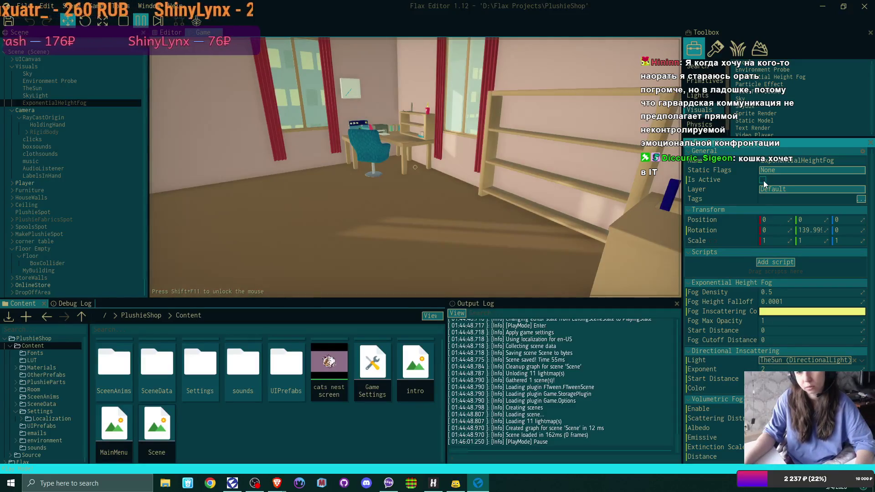
click(763, 180)
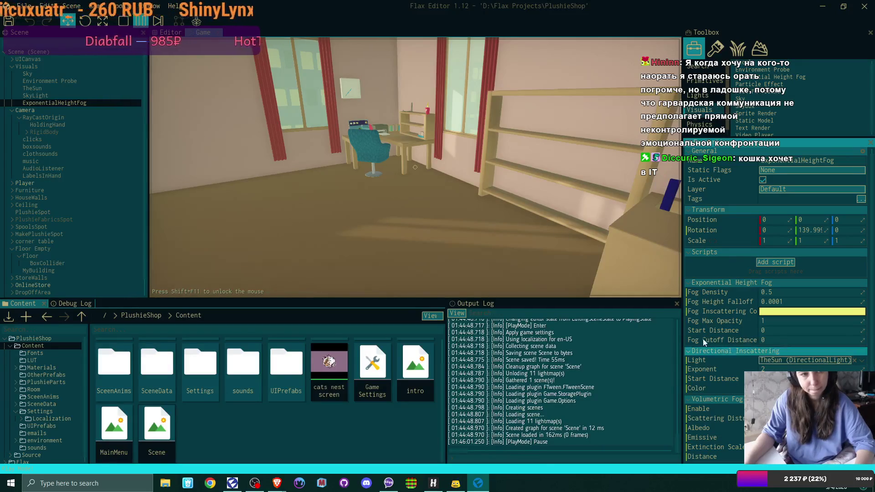
Inspect TheSun's light settings, then select ExponentialHeightFog to show its properties.
click(42, 89)
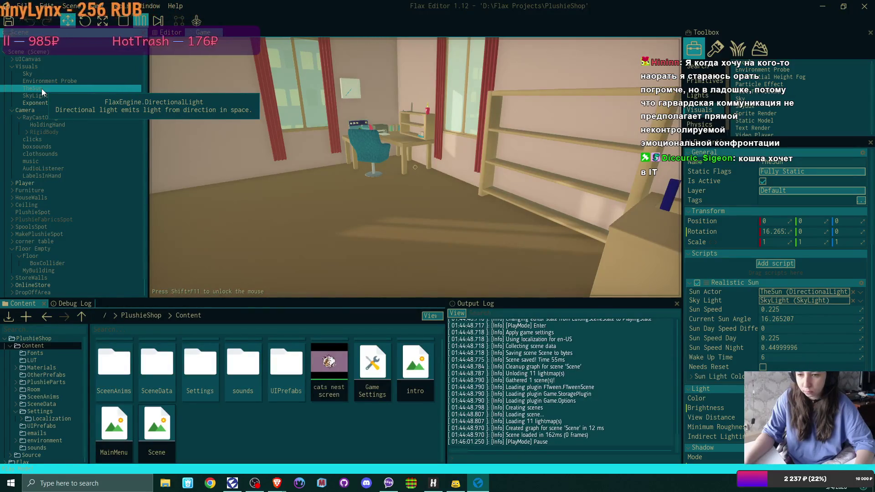
scroll(774, 273, down, 5)
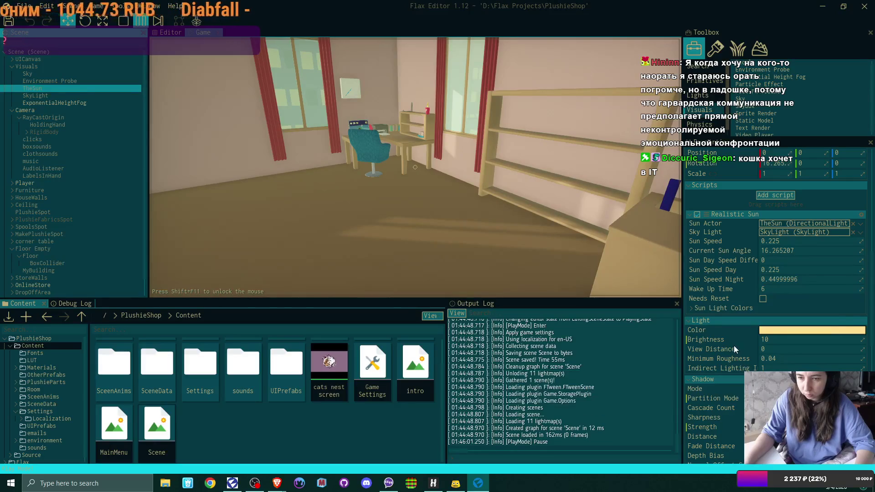
scroll(811, 342, down, 3)
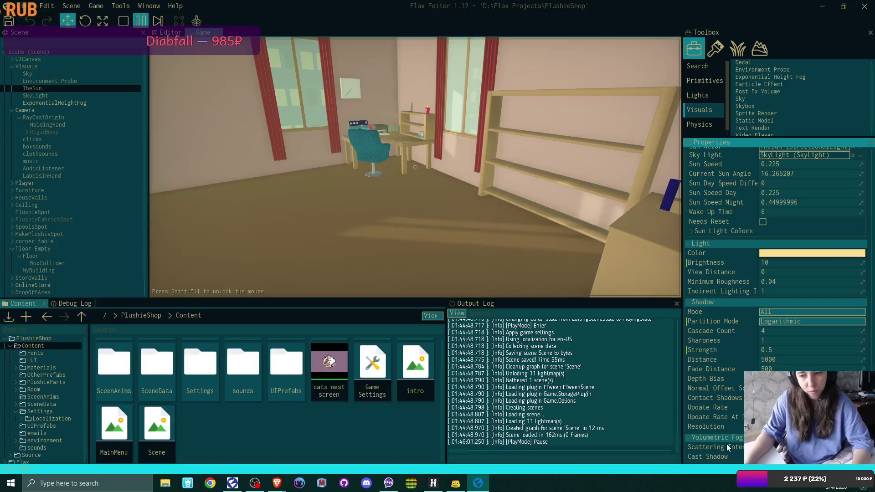
mouse_move(722, 449)
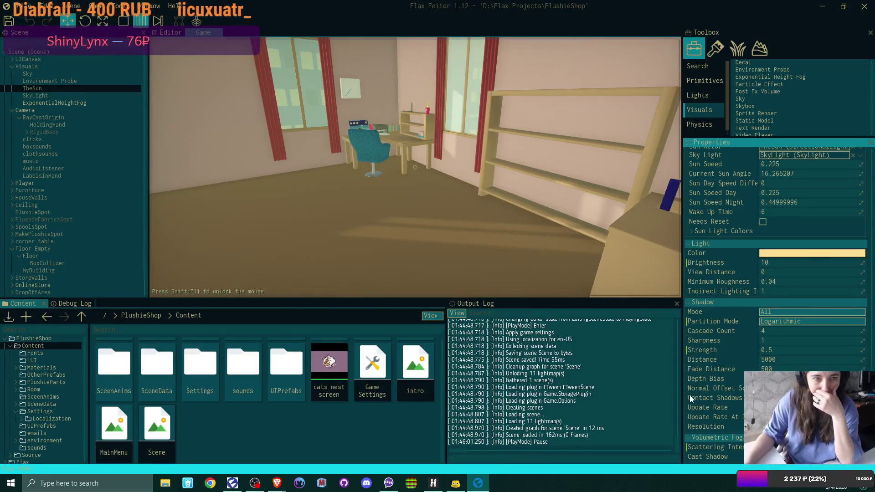
click(82, 104)
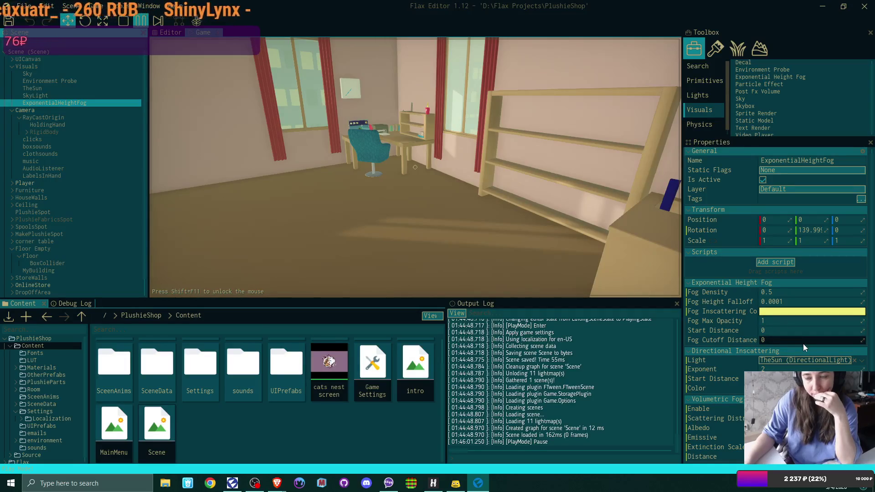
Change the ExponentialHeightFog's Fog Cutoff Distance field to -1.
mouse_move(731, 340)
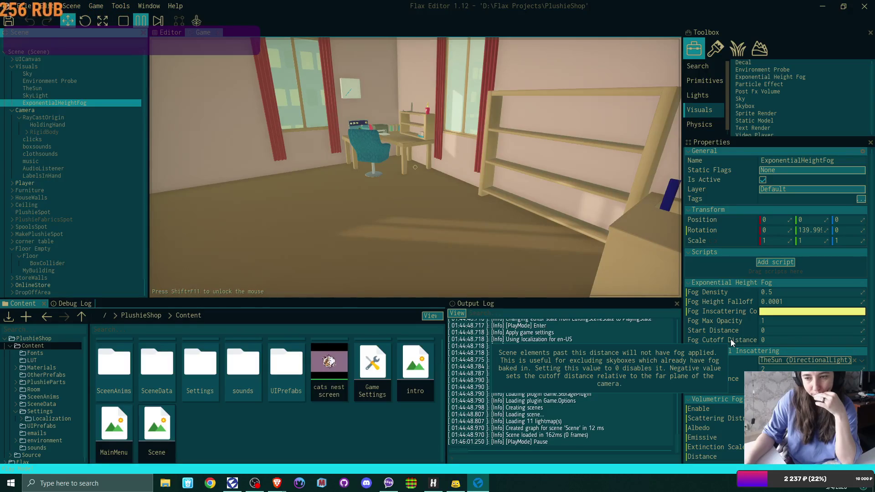
click(789, 342)
text(-1)
key(Return)
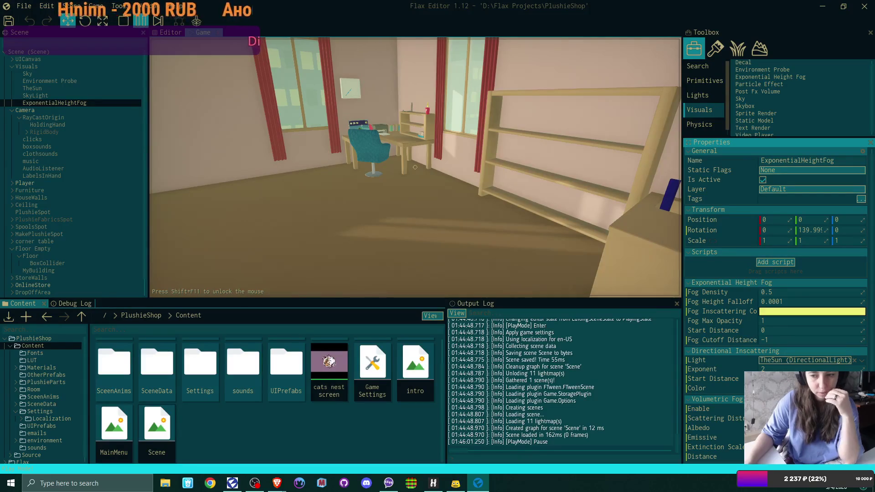
mouse_move(711, 379)
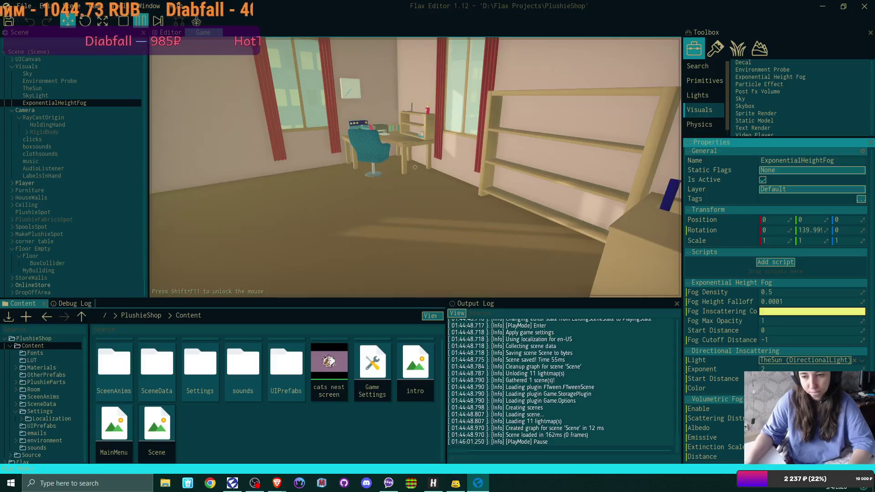
mouse_move(739, 419)
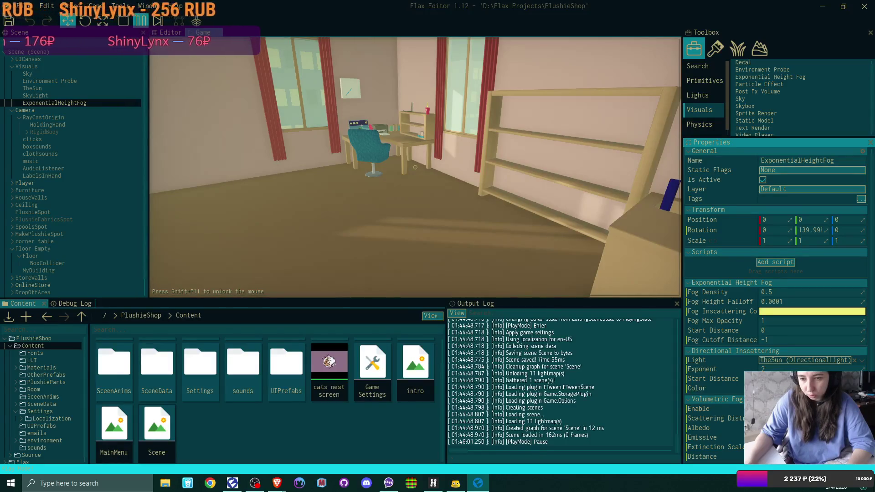
Try new Fog Inscattering Color values, shifting the colour toward red.
click(813, 312)
click(630, 360)
drag(629, 360, 636, 362)
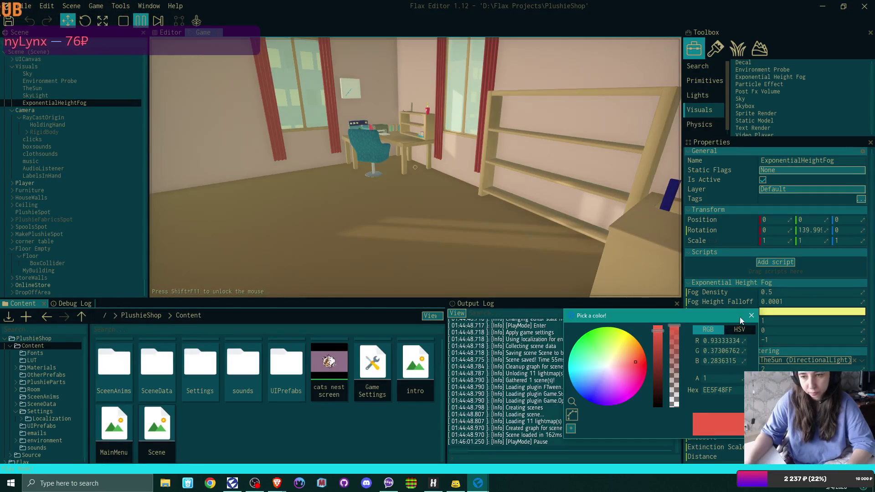
click(751, 315)
click(812, 312)
click(573, 413)
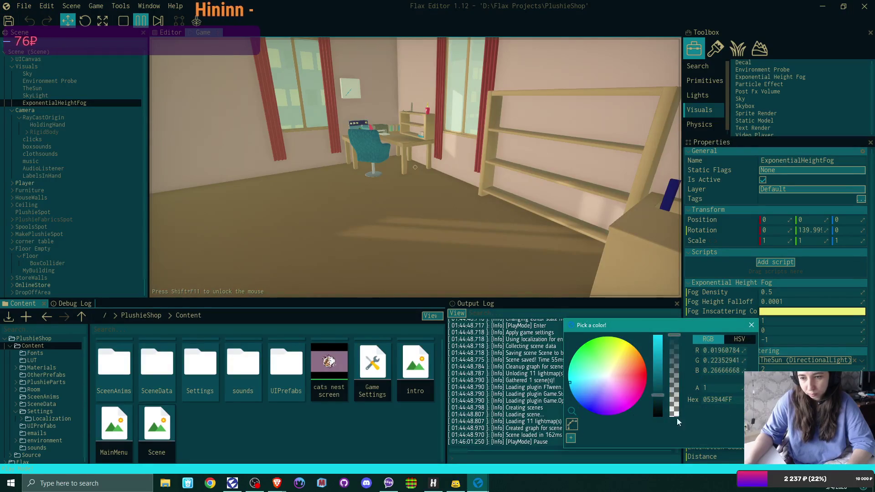
click(752, 327)
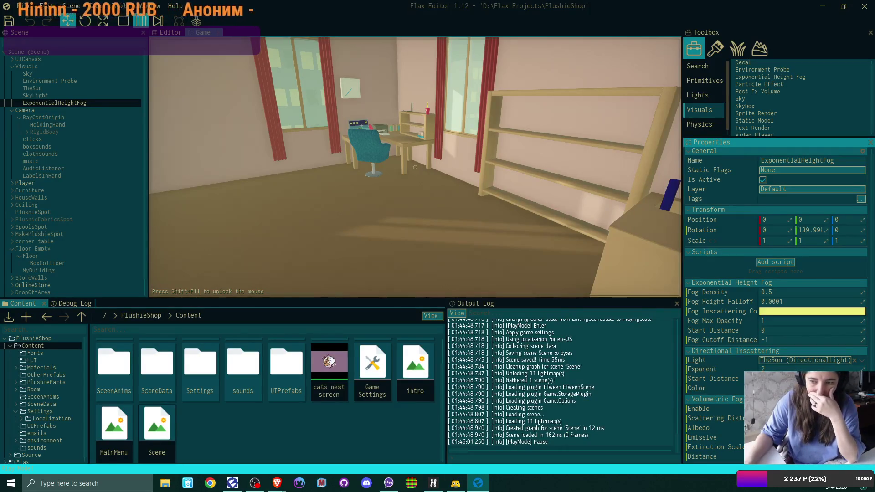
Settle the inscattering colour on red (EE5F48) and switch to the Editor viewport.
click(812, 311)
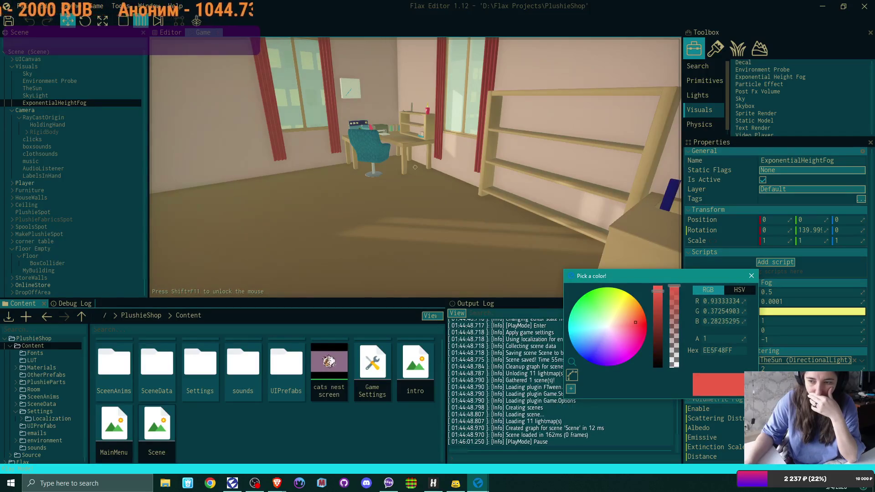
click(752, 276)
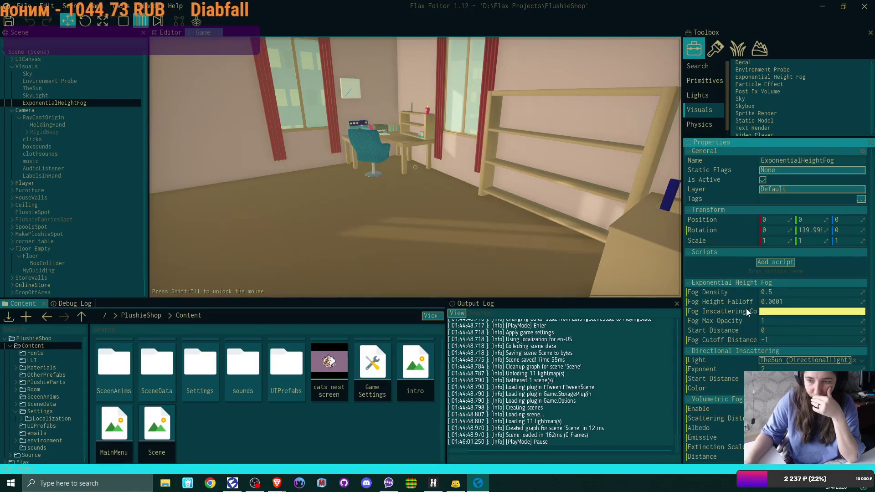
click(779, 314)
click(636, 245)
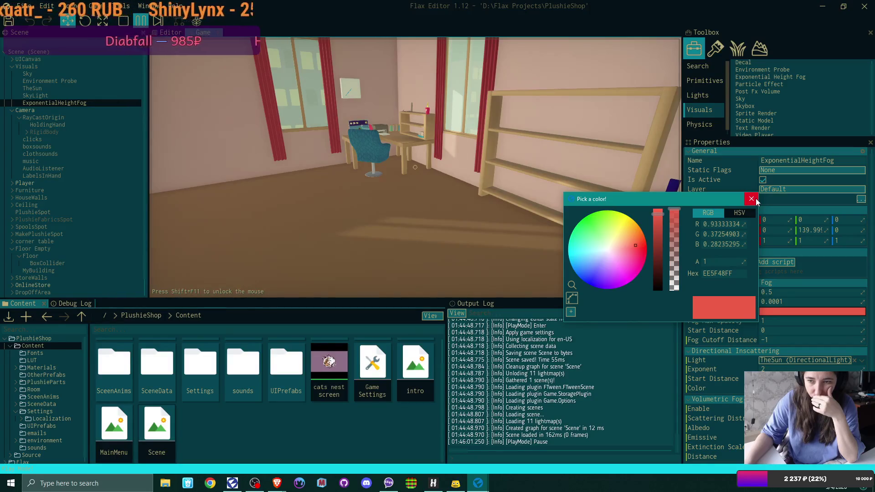
click(752, 199)
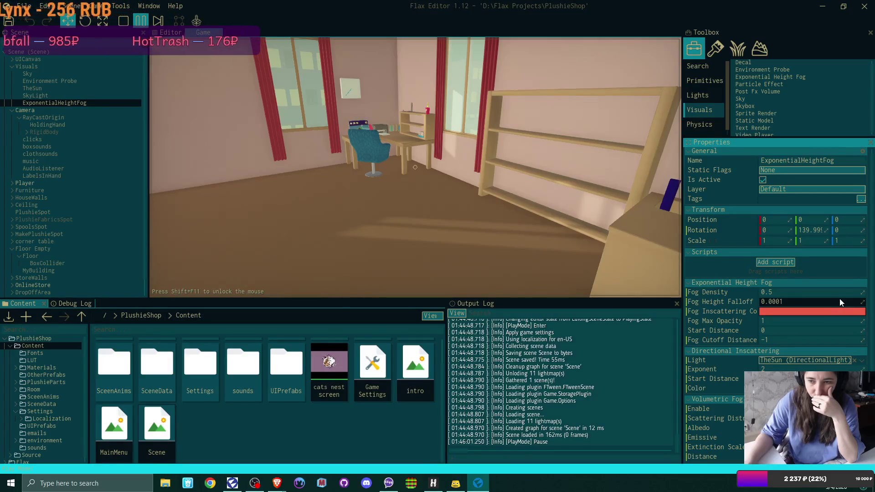
mouse_move(735, 324)
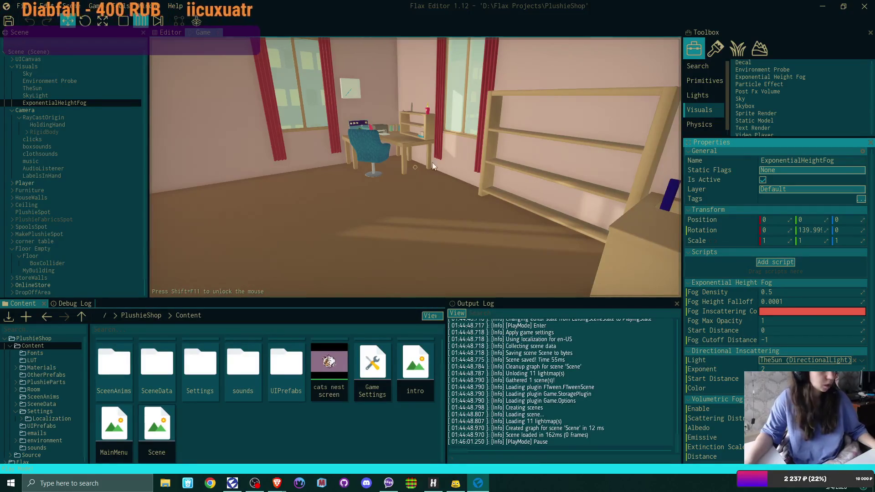
click(169, 32)
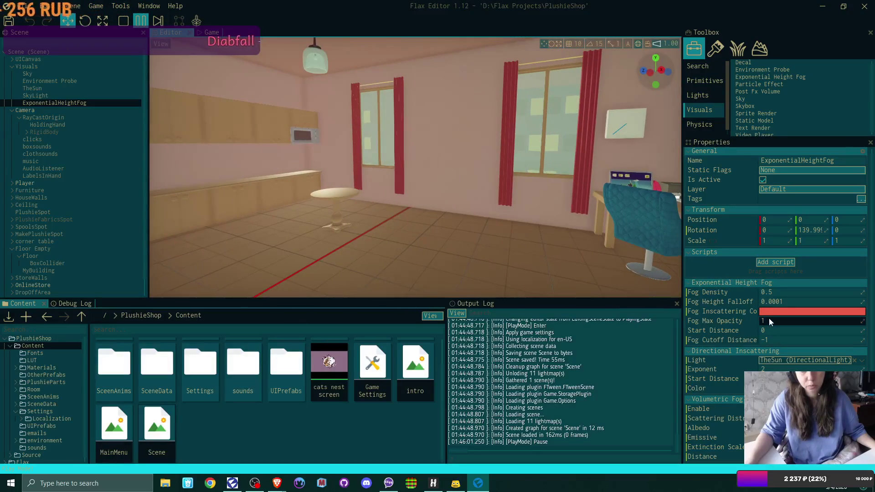
Try Fog Max Opacity values of 0 and 0.1, then settle on 0.9.
click(771, 319)
text(0)
key(Return)
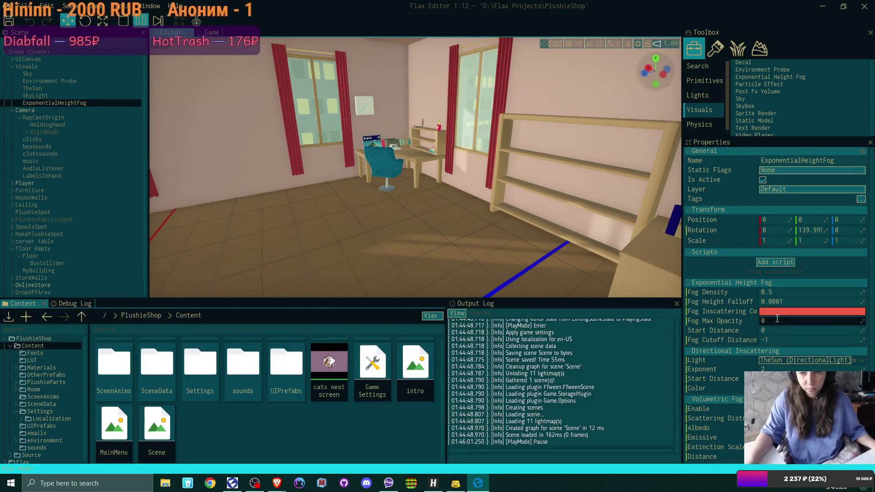
click(777, 319)
text(0.1)
key(Return)
click(776, 321)
text(0.9)
key(Return)
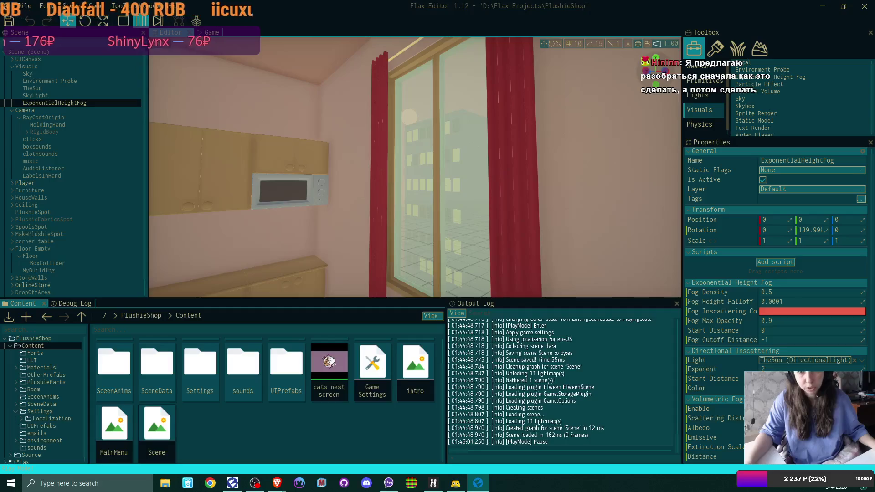
Test a Fog Cutoff Distance of 0, then restore it to -1.
click(789, 342)
text(0)
key(Return)
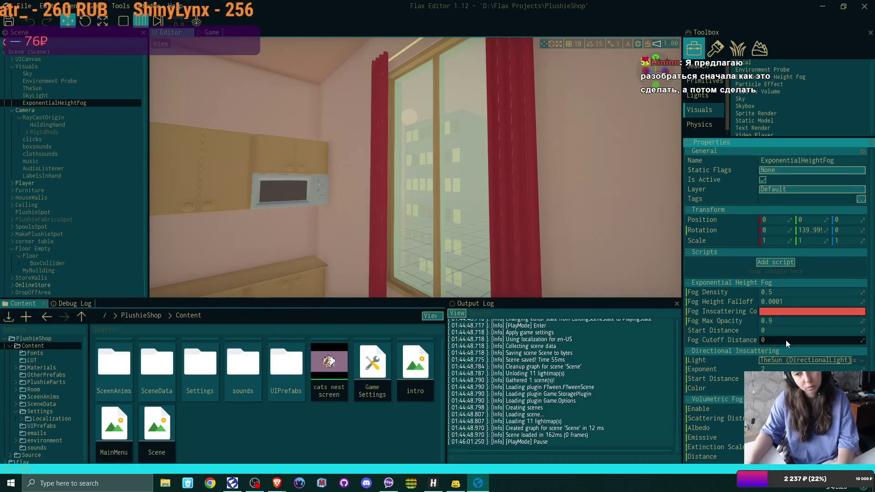
click(786, 340)
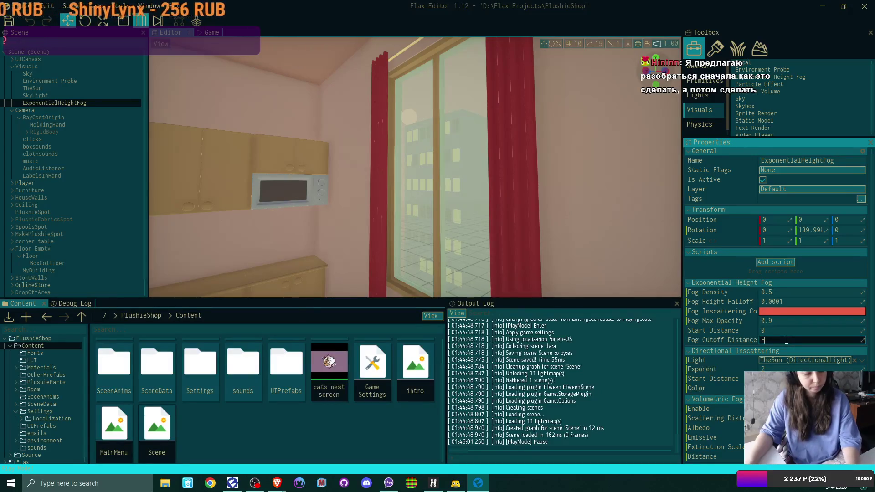
text(-1)
key(Return)
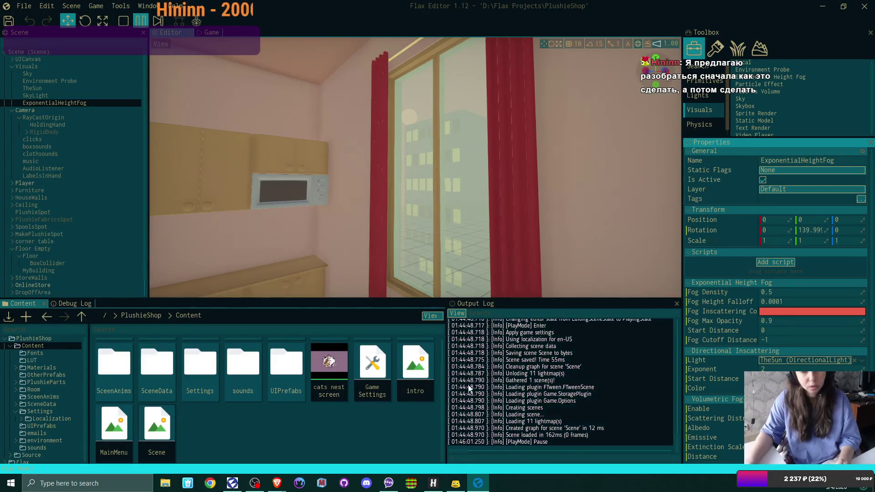
key(alt+Tab)
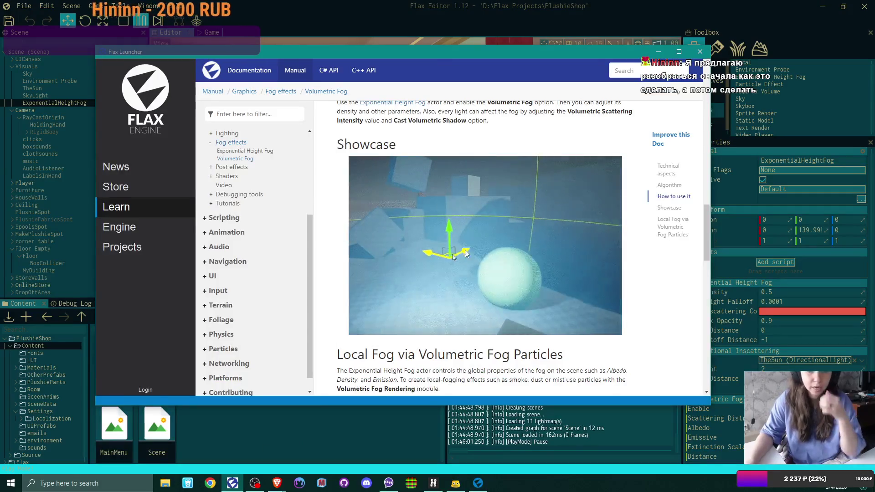
Read the Volumetric Fog docs, highlighting the algorithm steps, down to the local fog particles section.
scroll(465, 250, down, 6)
scroll(465, 254, up, 10)
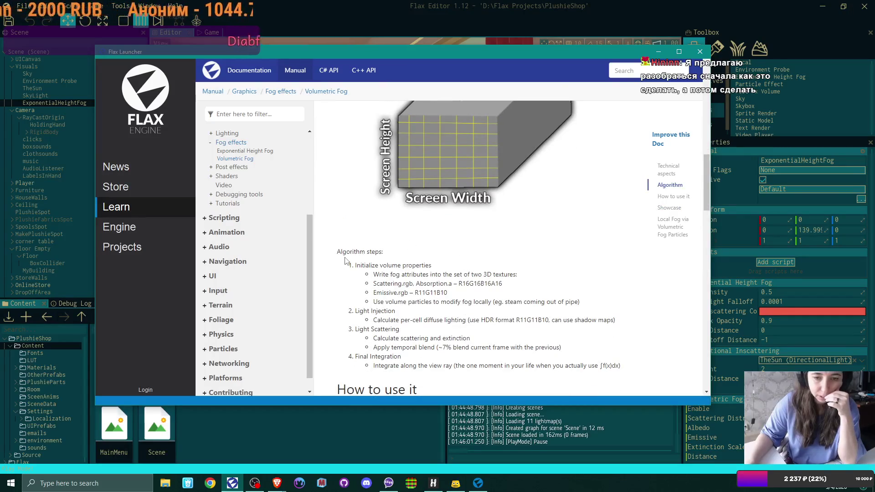
triple_click(337, 252)
drag(385, 277, 651, 365)
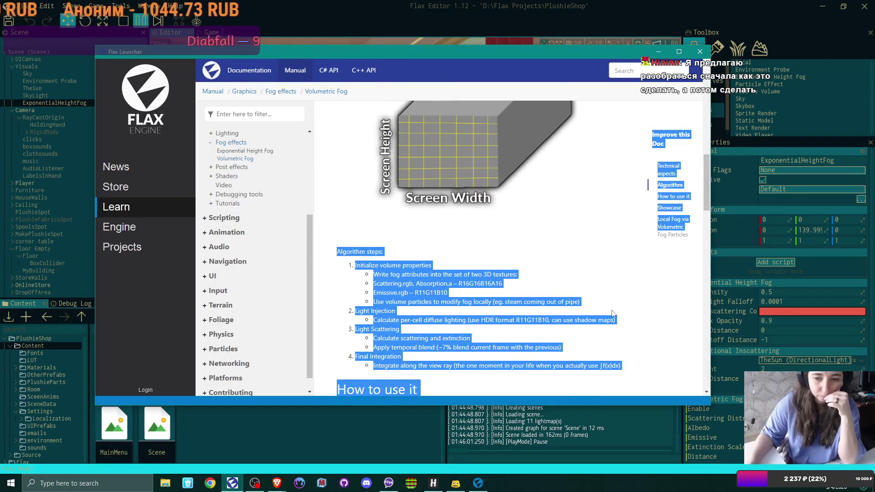
click(590, 306)
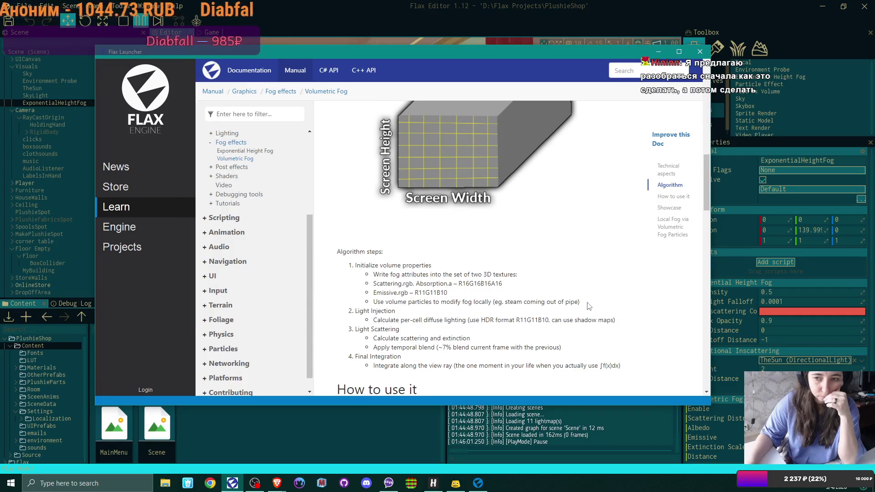
scroll(588, 307, down, 5)
scroll(586, 302, down, 2)
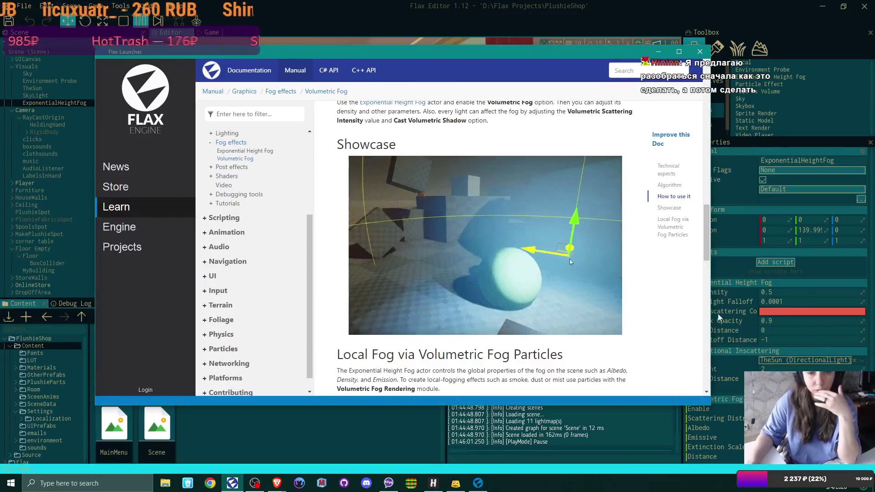
scroll(544, 297, down, 3)
scroll(543, 297, down, 1)
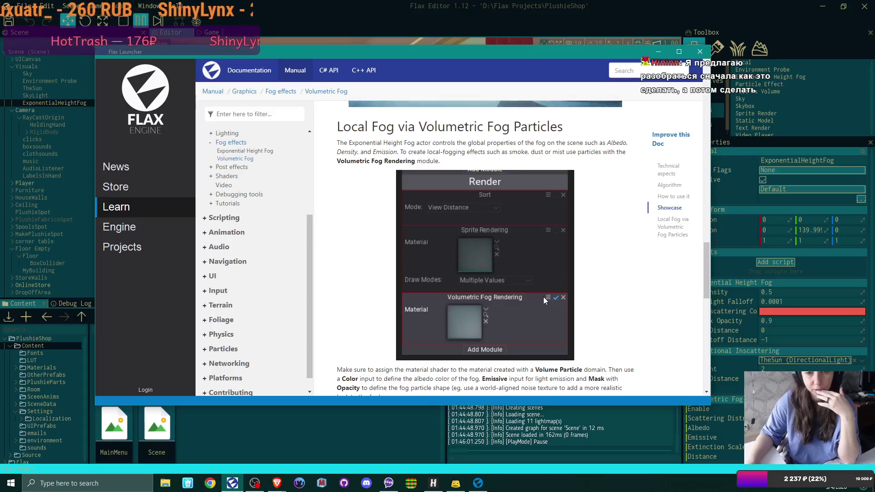
click(68, 102)
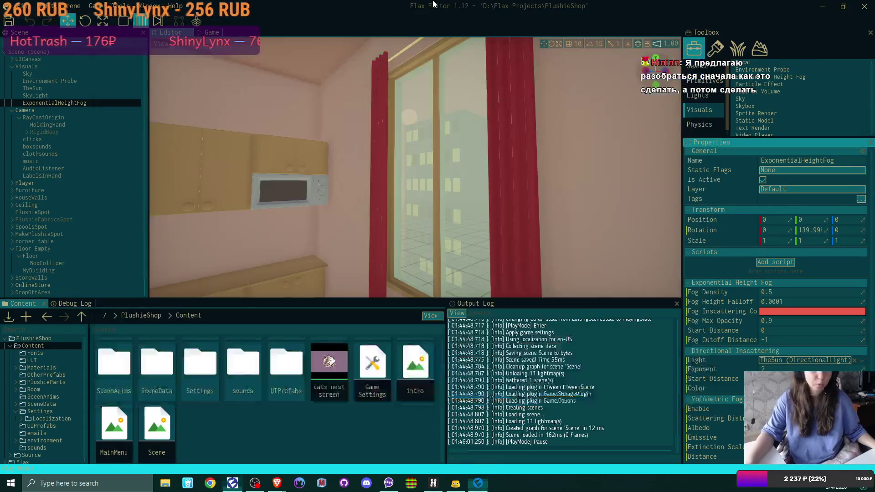
Delete ExponentialHeightFog from the Scene tree and turn the view toward the desk and chair.
right_click(75, 102)
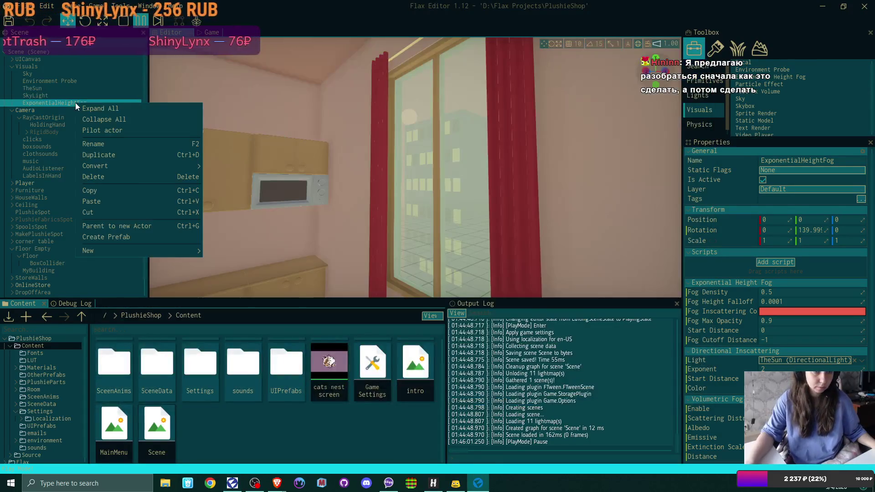
click(109, 177)
mouse_move(357, 211)
mouse_down()
mouse_move(211, 214)
mouse_move(180, 226)
mouse_up()
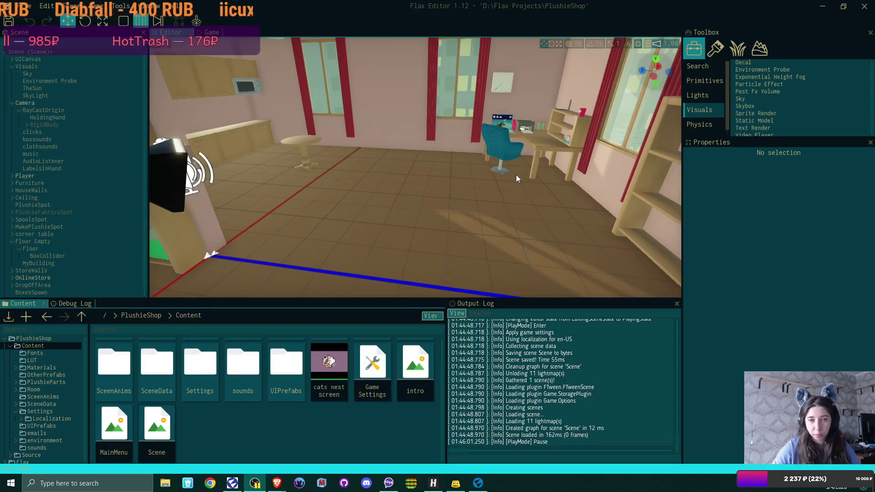
Look around the paused, fog-free room from a different angle.
drag(520, 173, 506, 179)
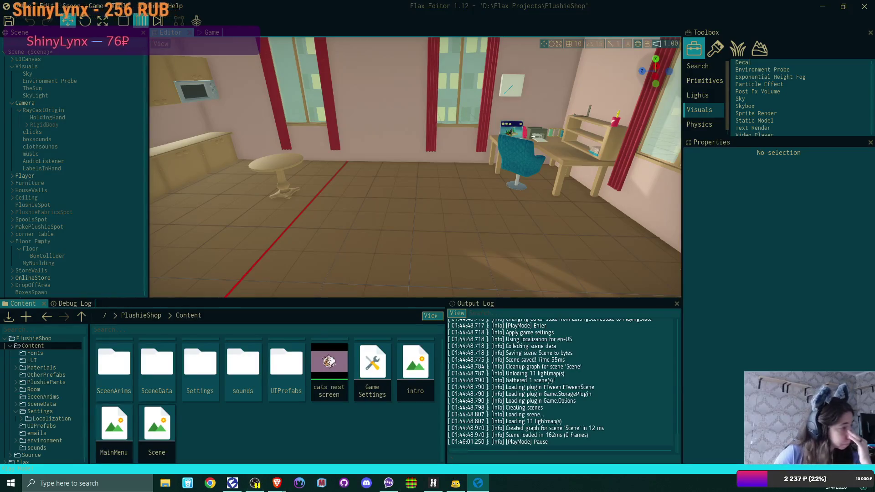
Bring the Volumetric Fog documentation page to the front from the taskbar.
click(233, 483)
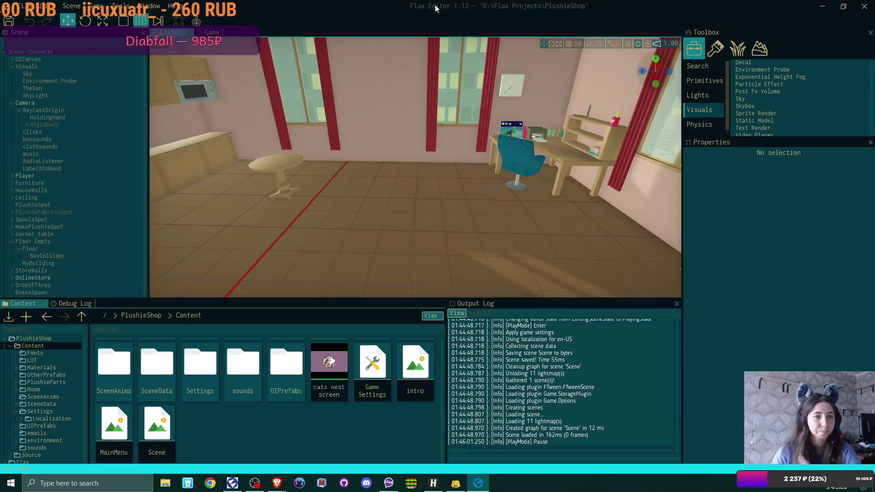
Drag a Particle Effect actor from the Toolbox onto the Visuals group in the Scene tree.
click(32, 63)
click(31, 66)
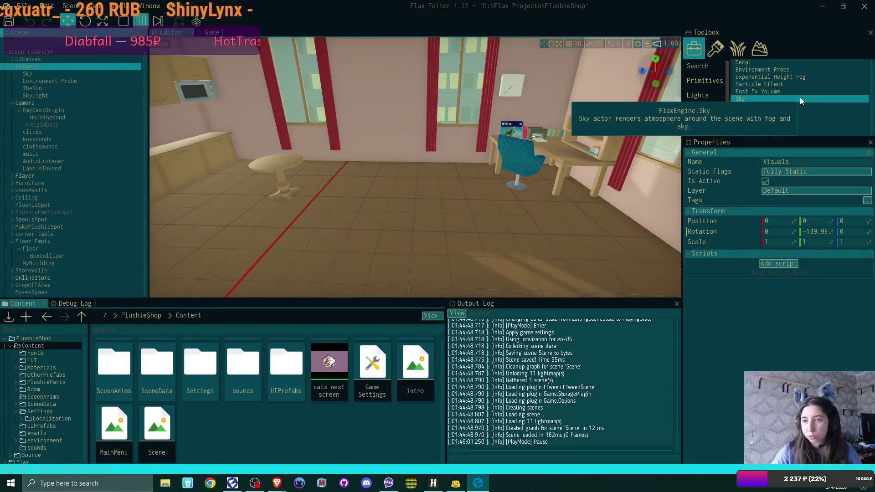
click(774, 85)
mouse_move(382, 86)
mouse_down()
mouse_move(109, 59)
mouse_move(36, 66)
mouse_up()
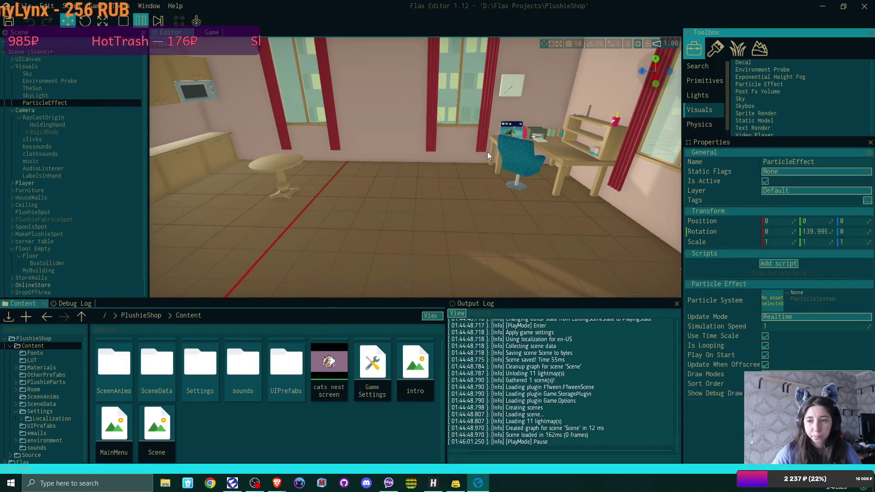
mouse_move(494, 199)
mouse_down()
mouse_move(538, 200)
mouse_move(383, 203)
mouse_move(503, 205)
mouse_up()
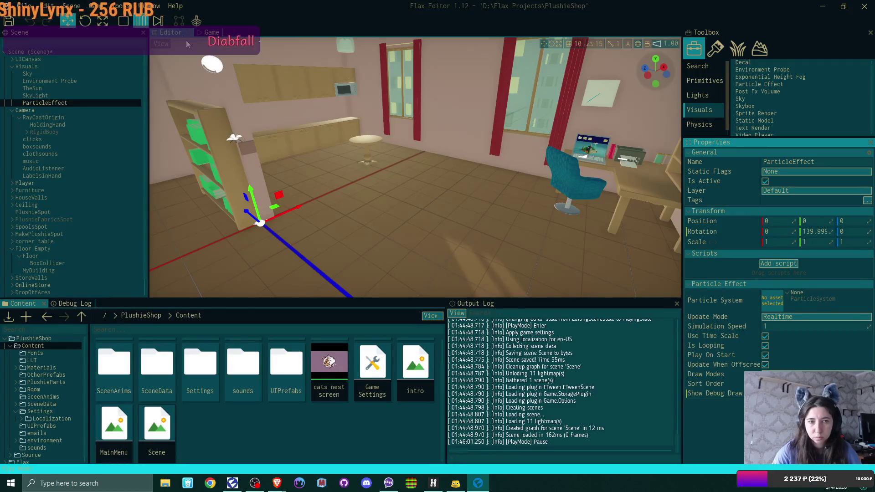
Exit play mode and delete the ExponentialHeightFog actor from the scene.
click(212, 32)
click(177, 32)
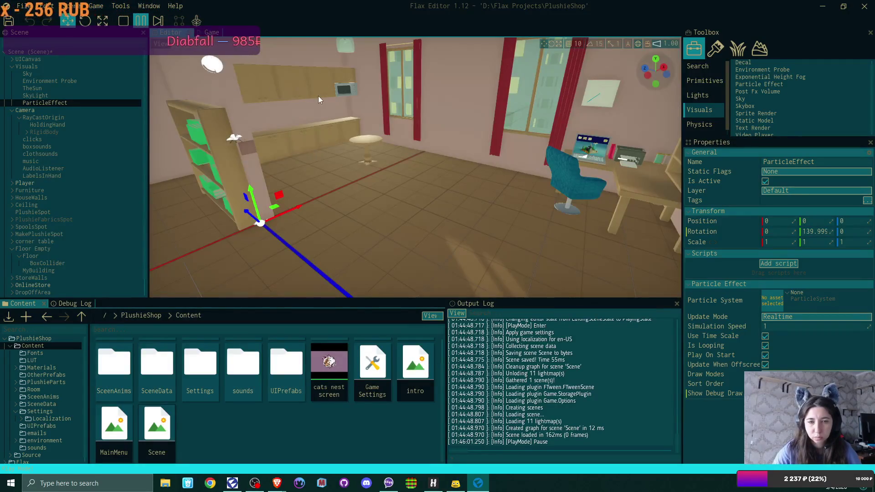
key(F5)
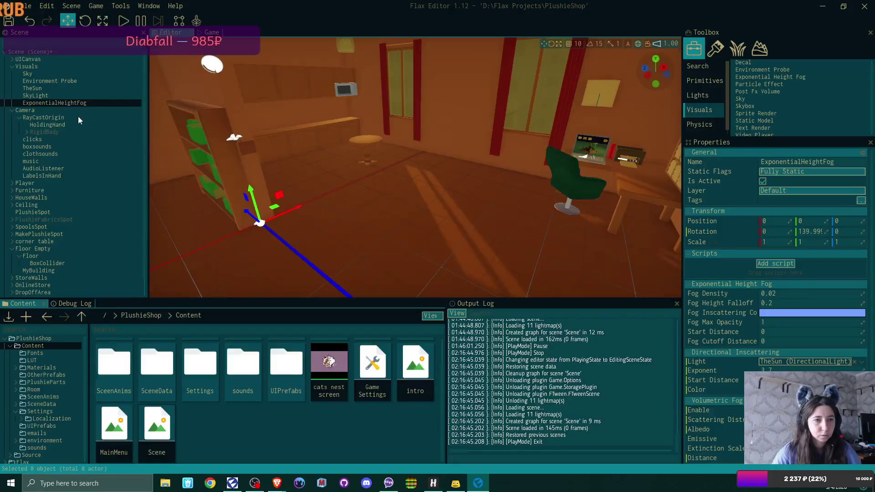
click(65, 104)
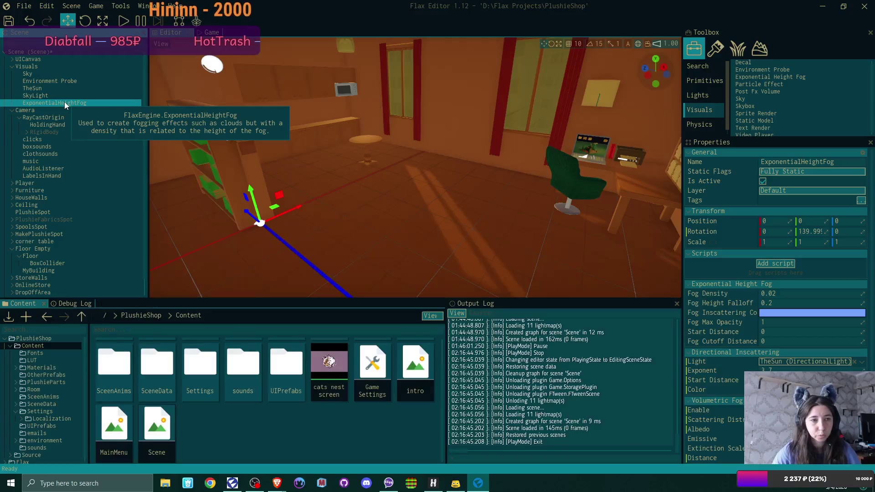
key(Delete)
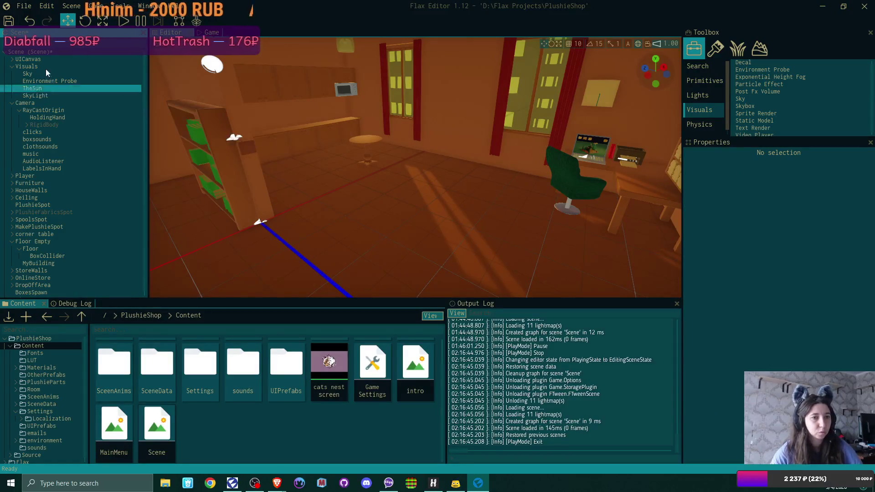
Add a Particle Effect actor under Visuals, then return to the volumetric fog particles documentation.
click(48, 67)
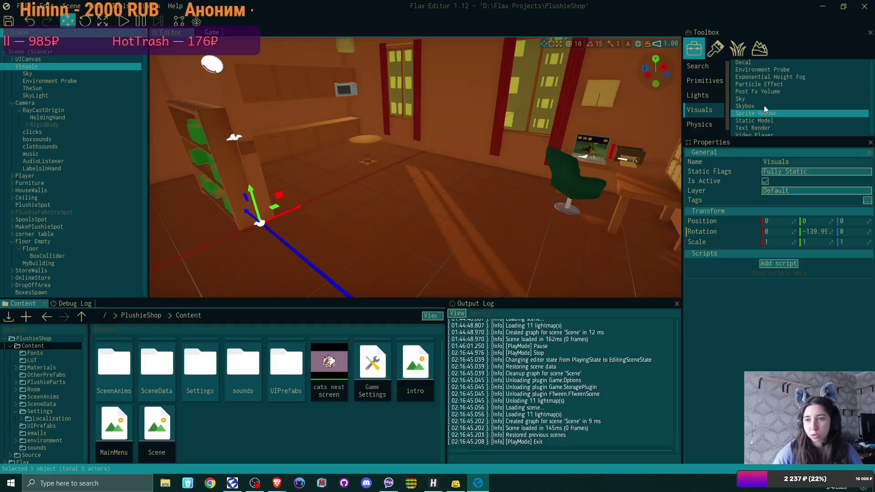
mouse_move(768, 85)
mouse_down()
mouse_move(556, 97)
mouse_move(37, 68)
mouse_up()
mouse_move(518, 98)
mouse_down()
mouse_move(324, 72)
mouse_move(294, 118)
mouse_up()
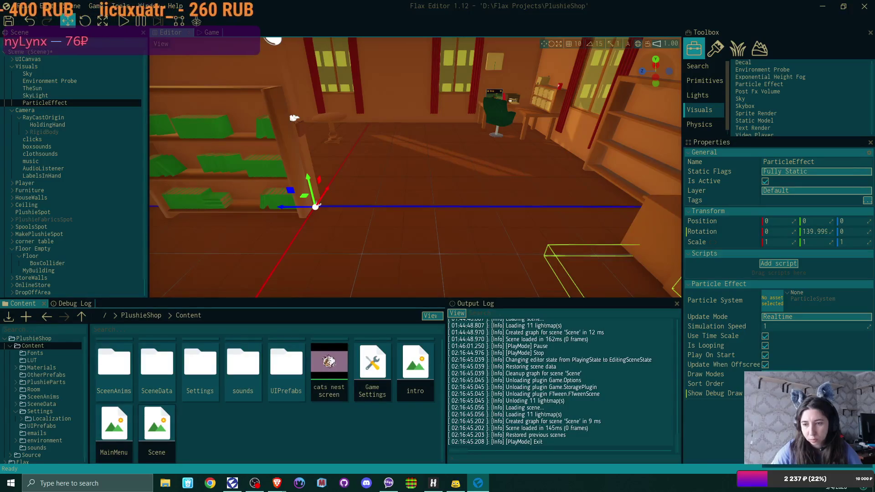
click(796, 364)
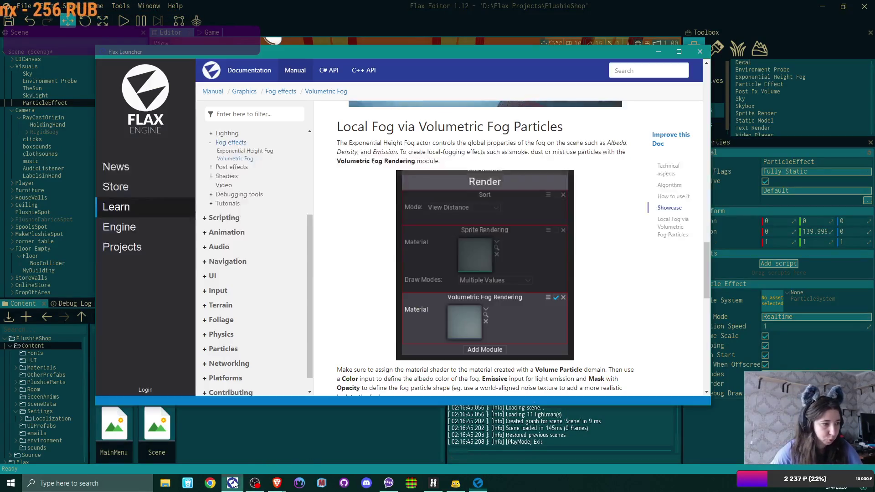
click(232, 483)
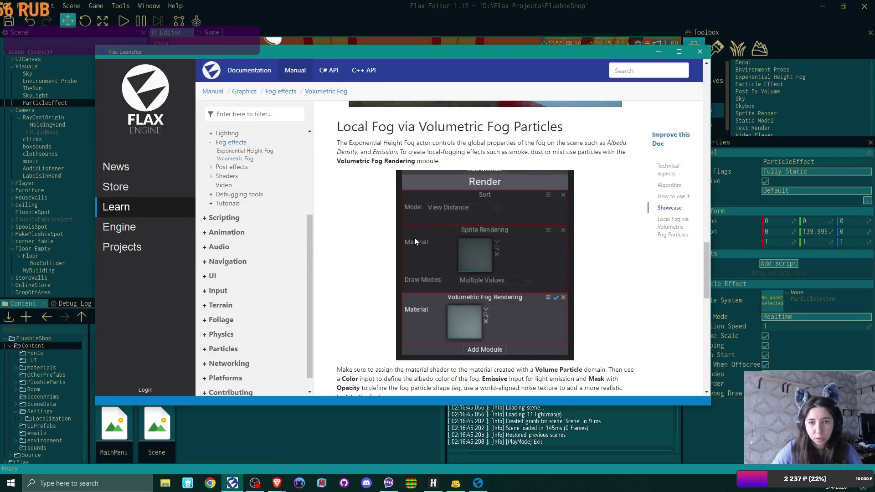